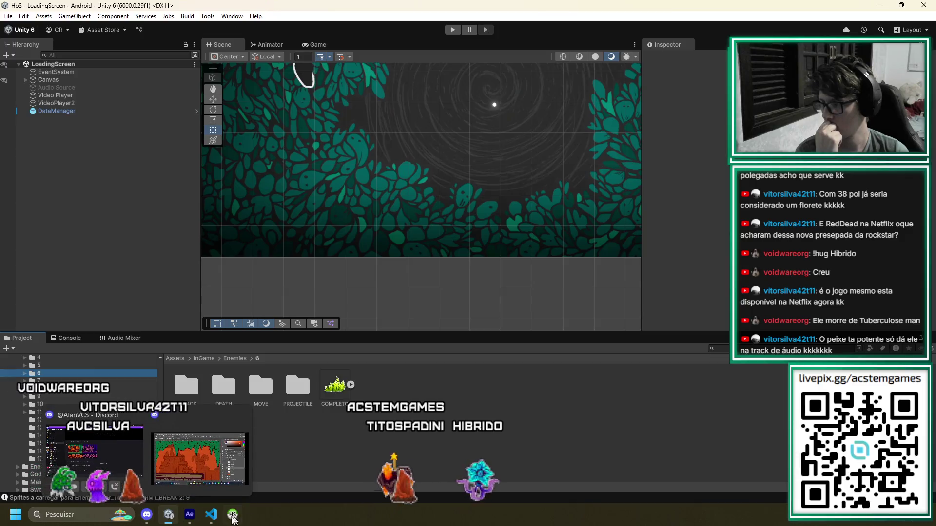
Check the GodSword.cs code in VS Code, then return to the Unity editor
mouse_move(149, 519)
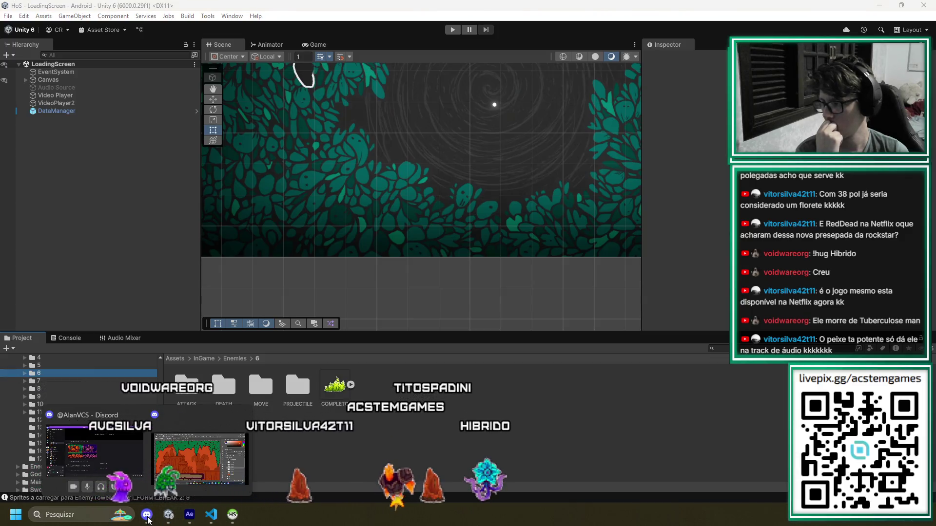
key(alt+Tab)
click(165, 518)
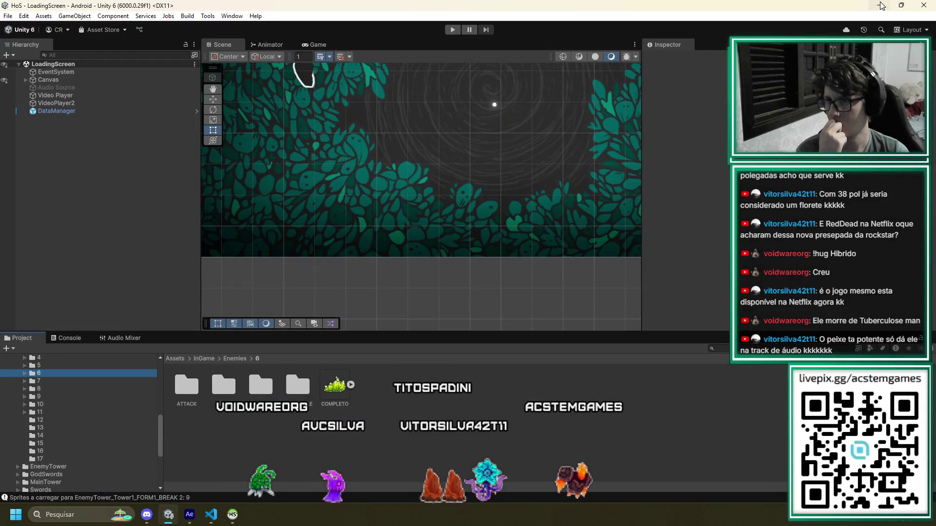
click(882, 6)
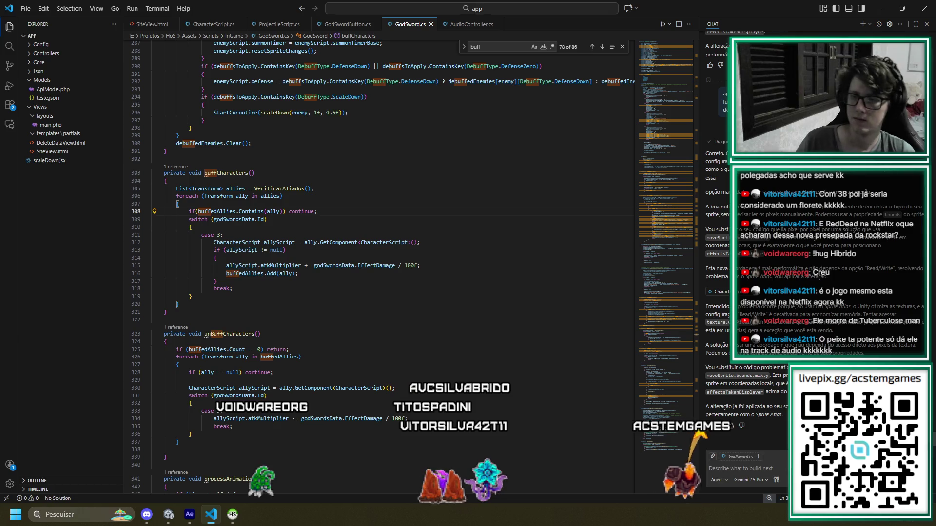
key(alt+Tab)
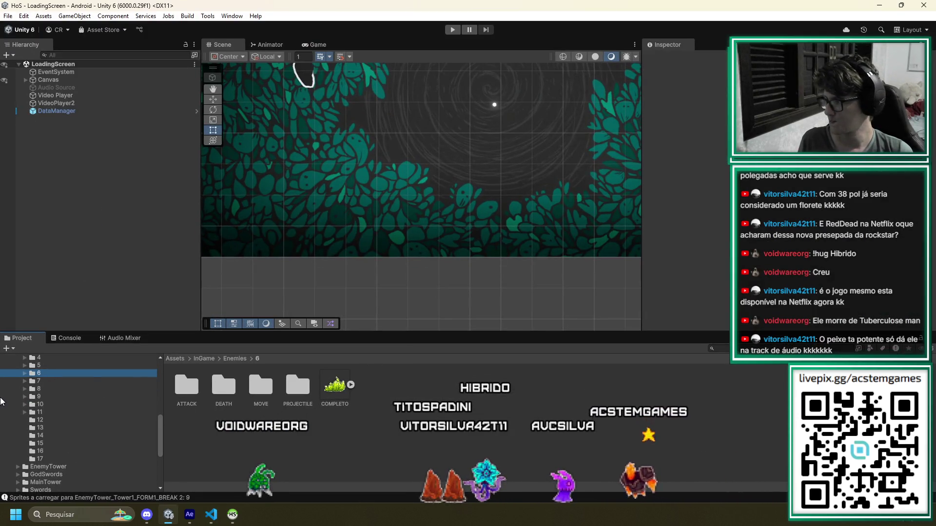
Open GodSwords > EnemyTower in the Project tree to list Tower1 and Tower2
scroll(54, 439, down, 3)
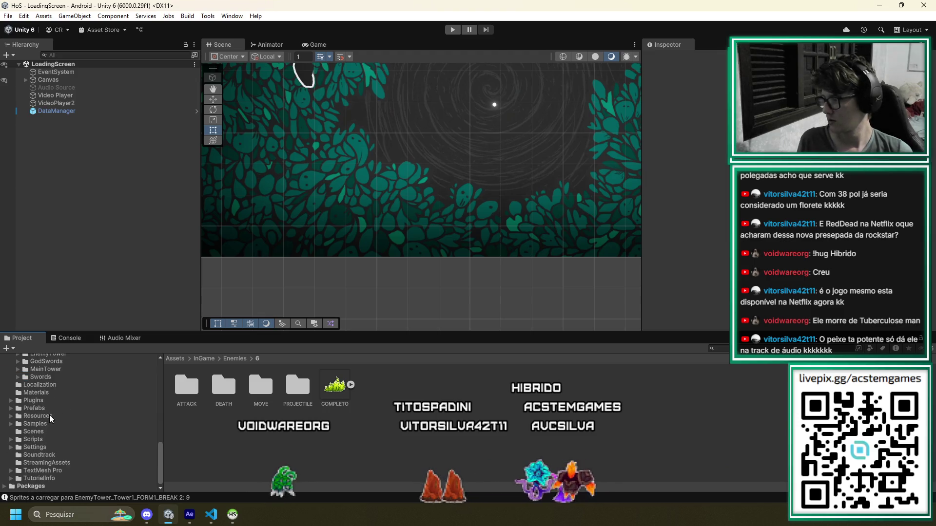
click(48, 451)
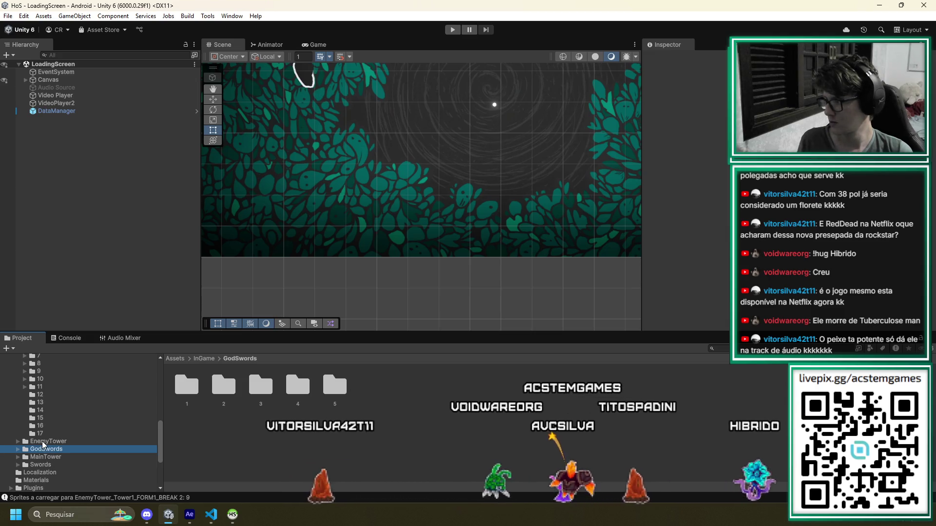
click(43, 441)
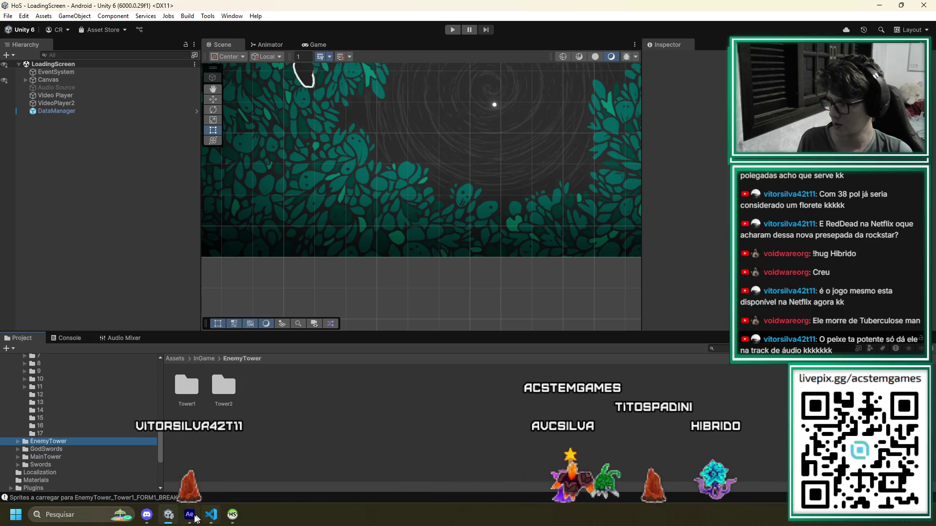
click(193, 517)
click(192, 519)
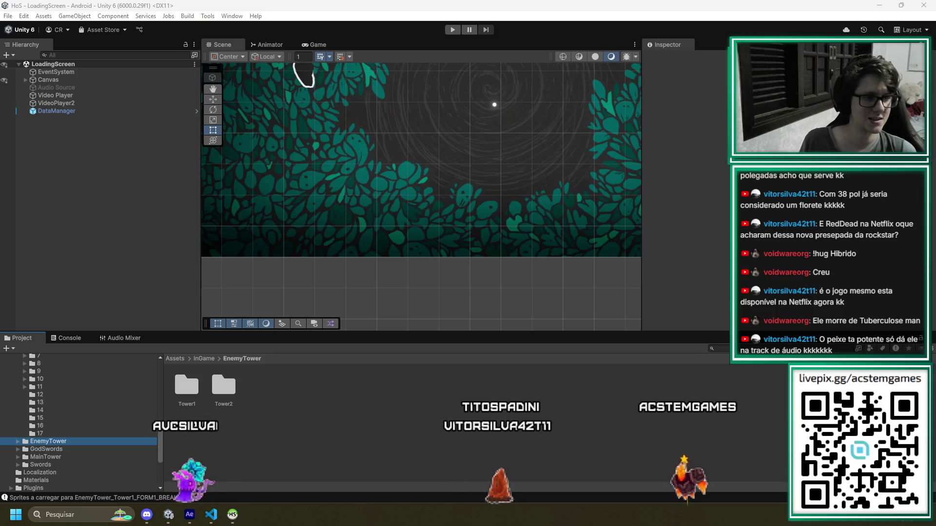
click(739, 204)
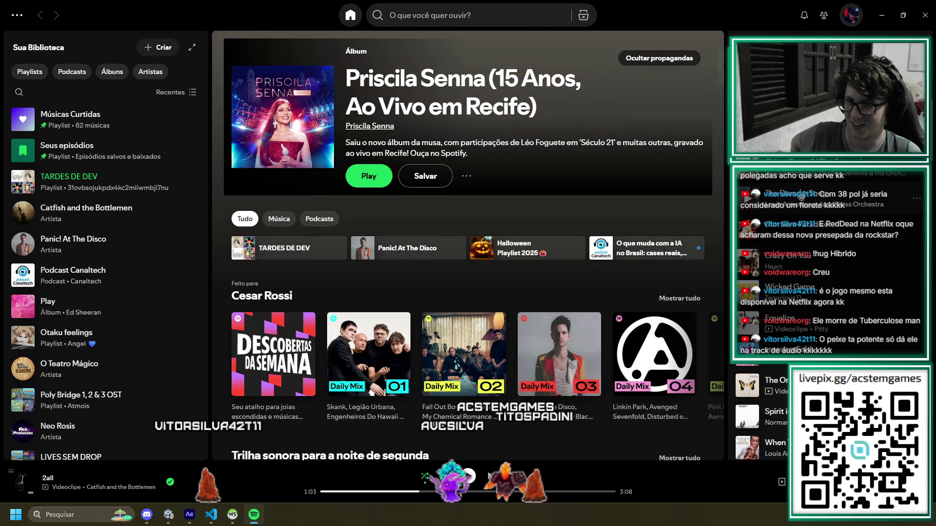
scroll(797, 180, up, 2)
scroll(798, 197, up, 2)
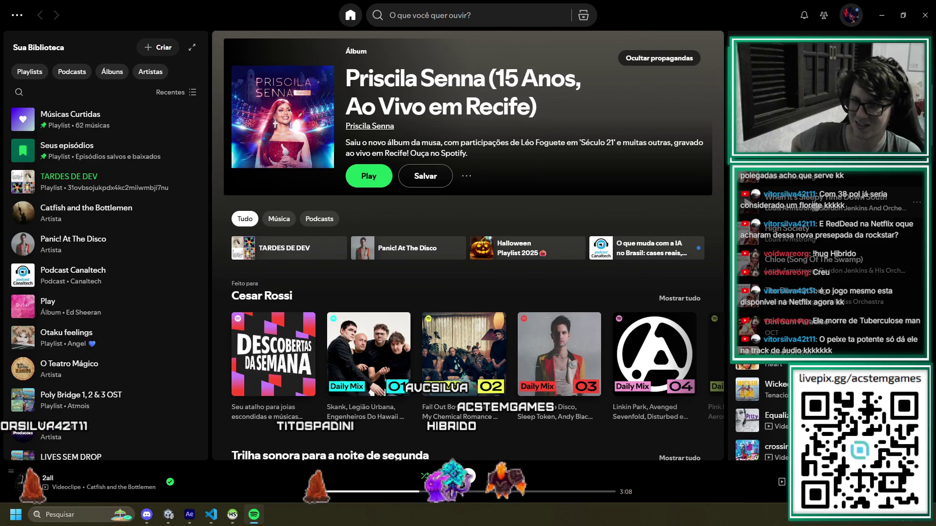
scroll(861, 201, up, 3)
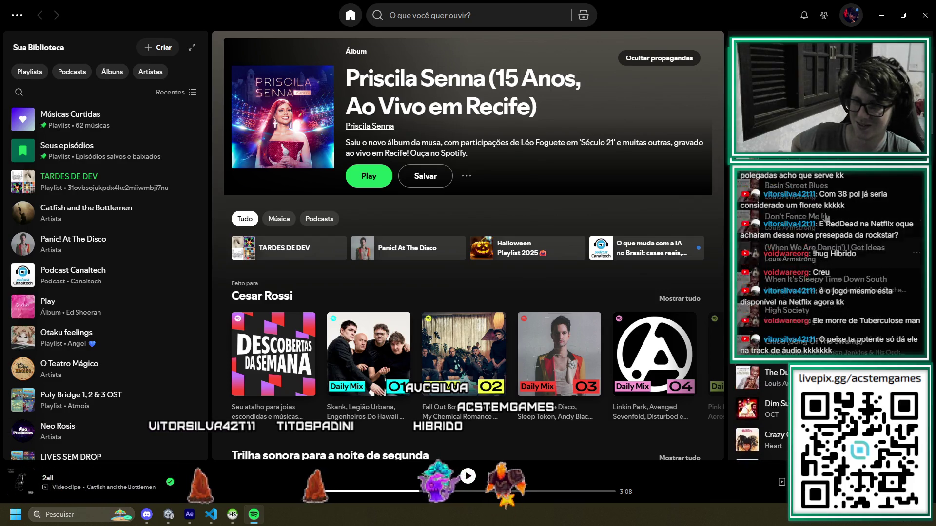
scroll(861, 202, up, 3)
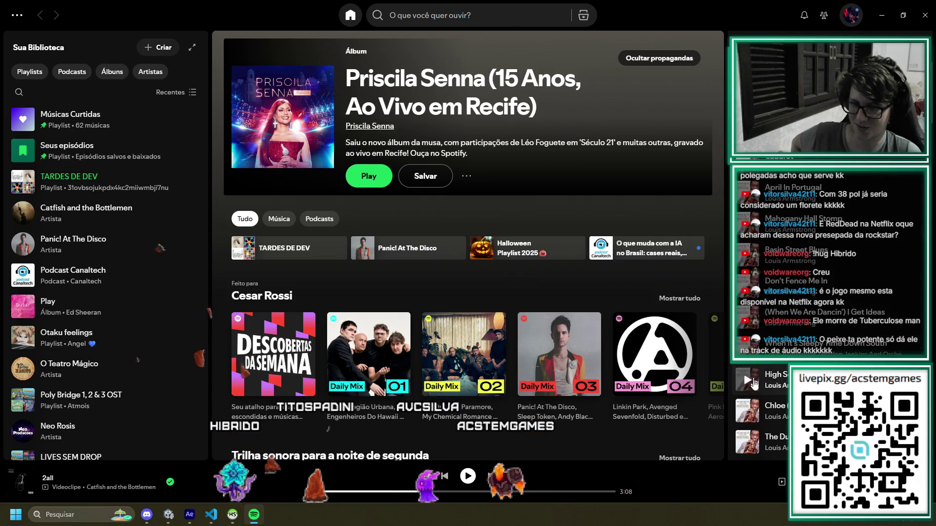
scroll(753, 390, down, 2)
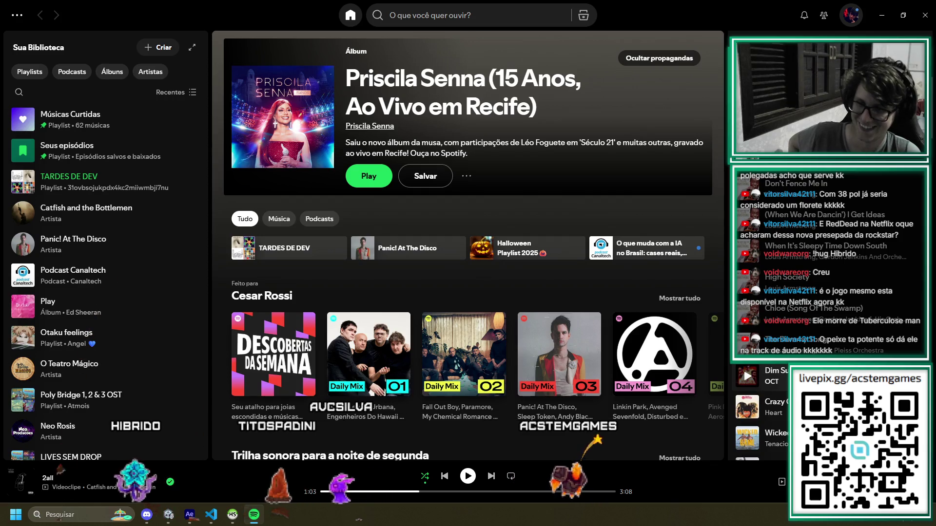
scroll(753, 389, down, 1)
scroll(748, 389, up, 2)
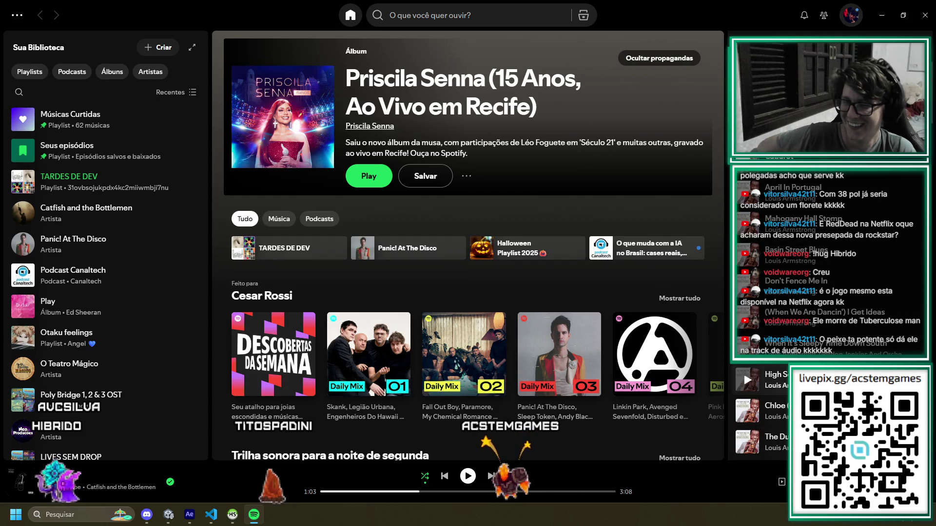
key(alt+F4)
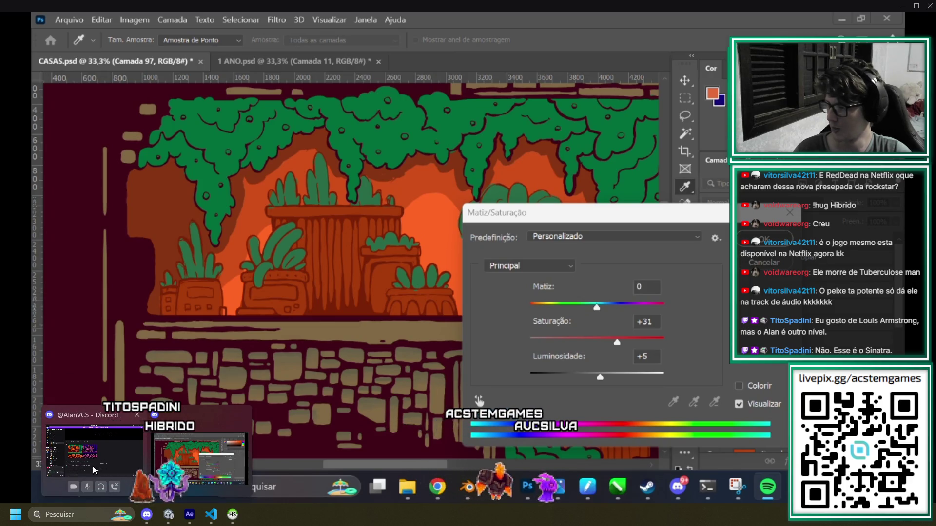
Look over Discord's direct messages, minimise Discord, and bring Unity back
click(92, 466)
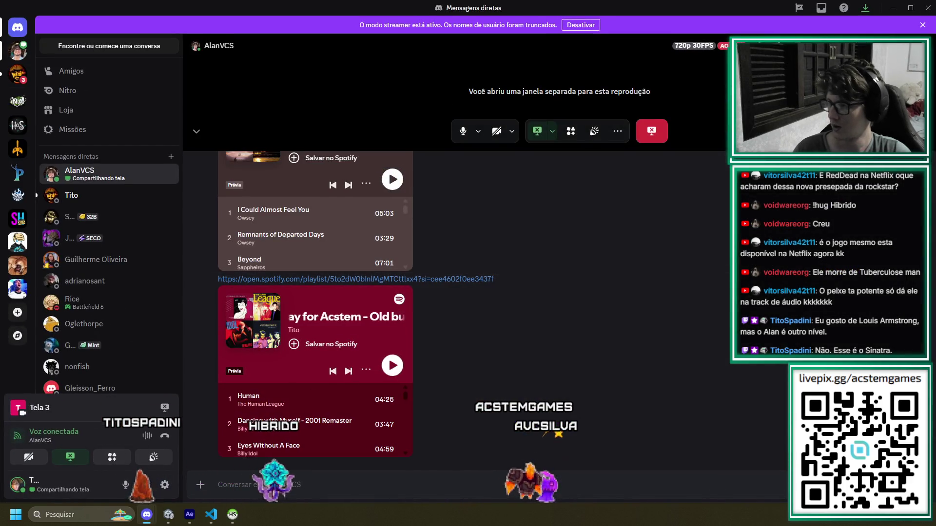
click(893, 11)
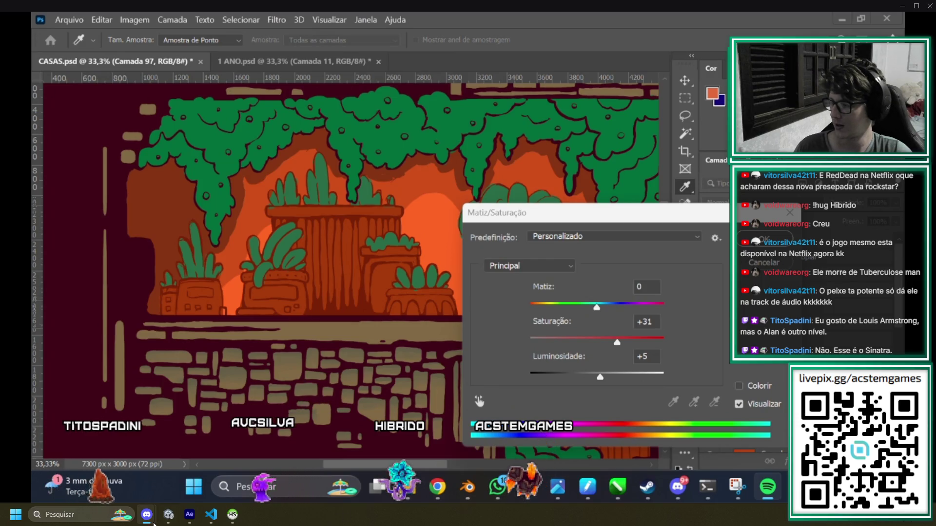
click(171, 519)
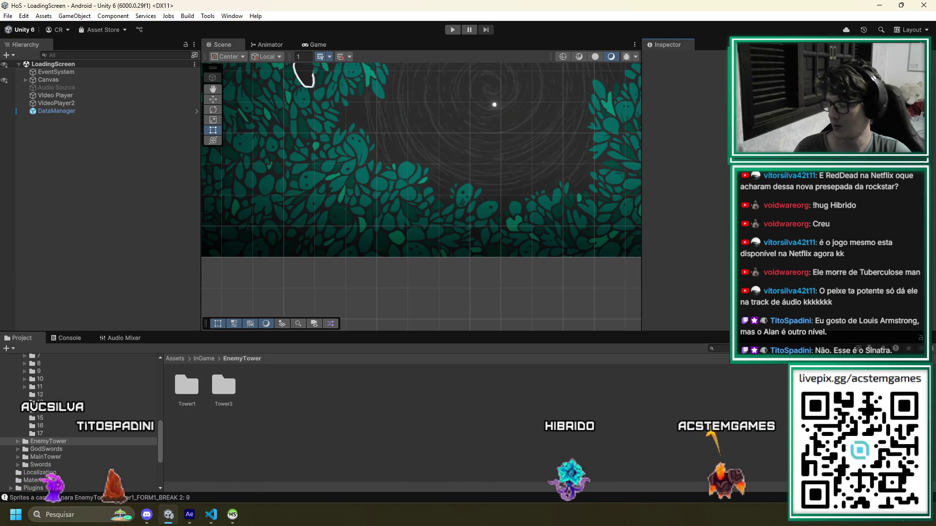
Open the Resources/SFX/InGameHits folder in the Project window
scroll(87, 434, down, 2)
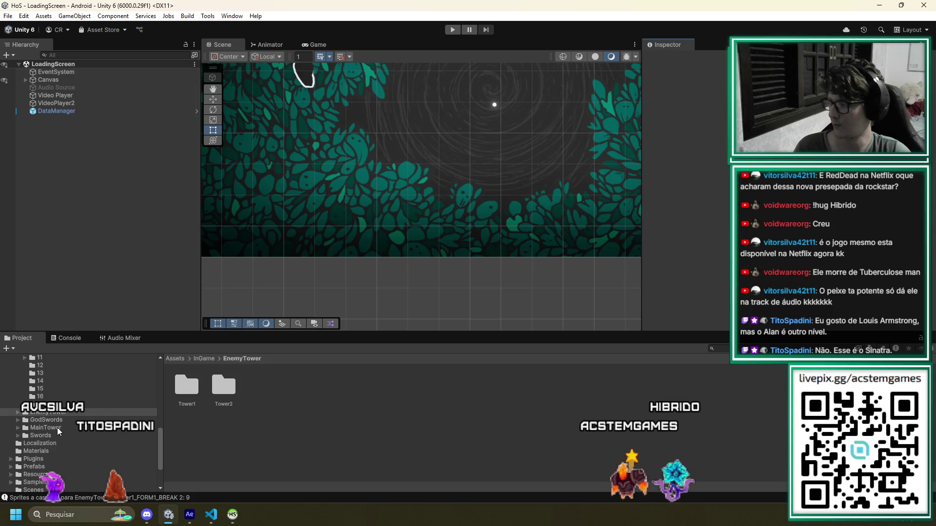
scroll(57, 428, up, 5)
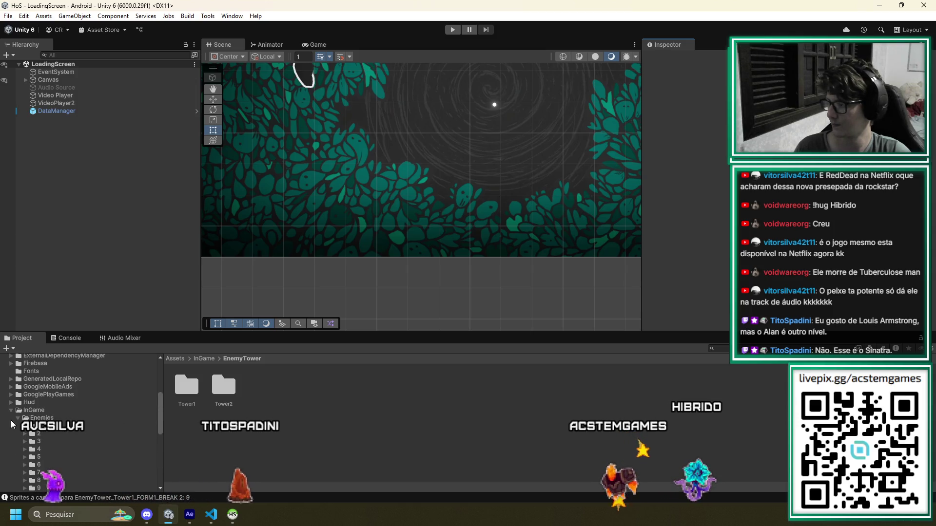
scroll(62, 425, down, 5)
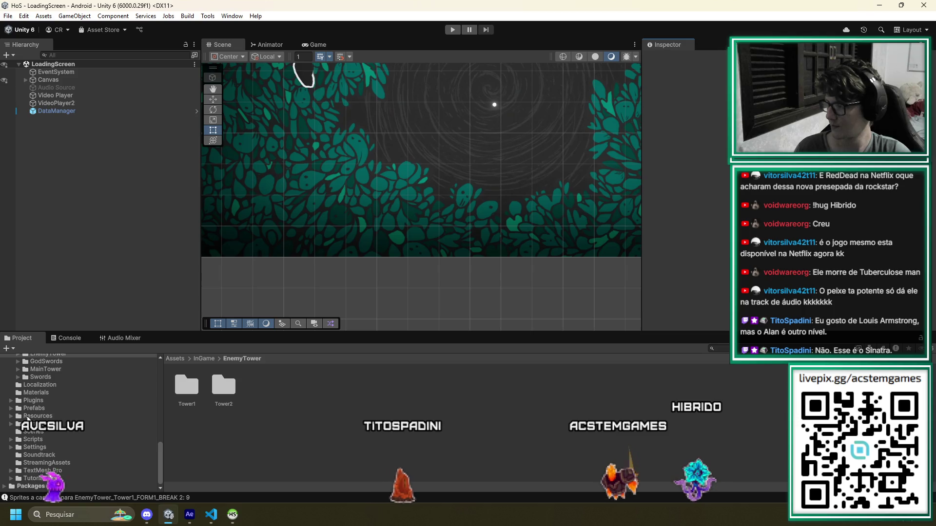
click(11, 417)
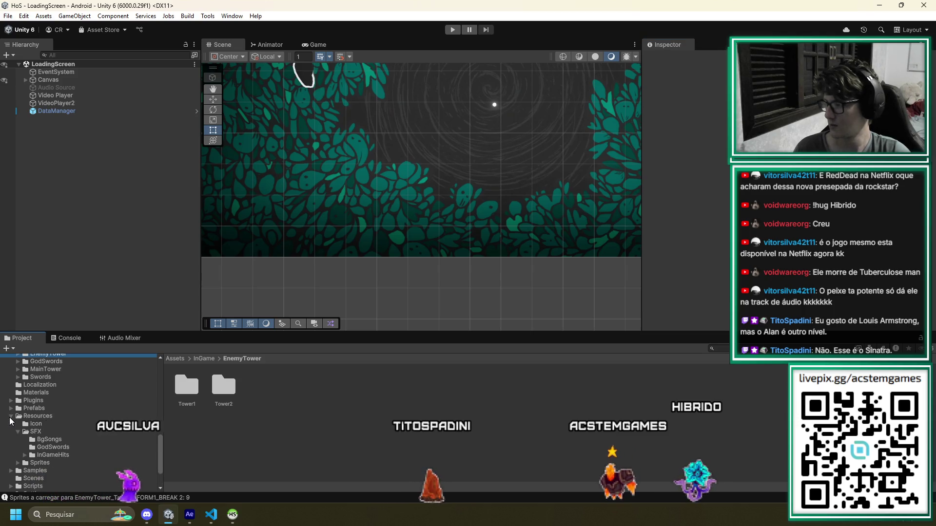
click(35, 432)
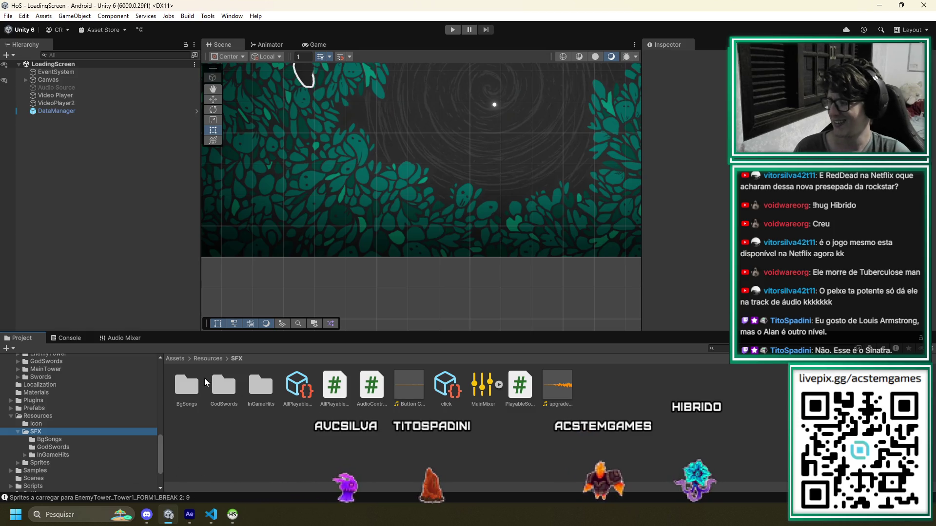
double_click(261, 389)
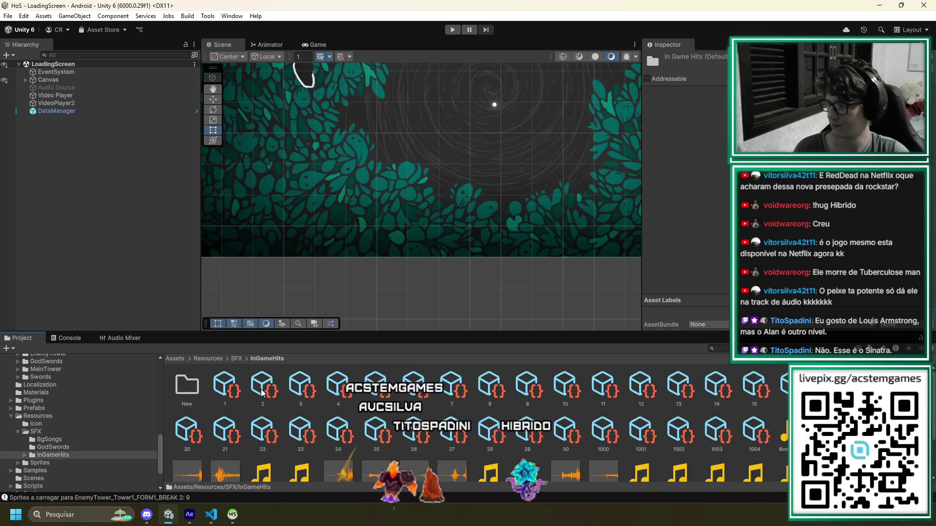
Inspect hit sound assets 1004 and 1003 in the Inspector
scroll(587, 448, down, 1)
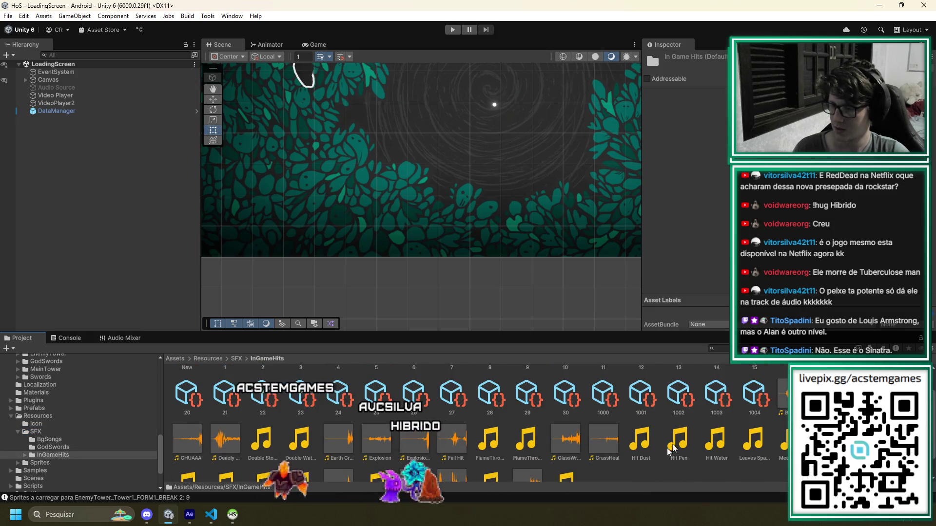
click(755, 394)
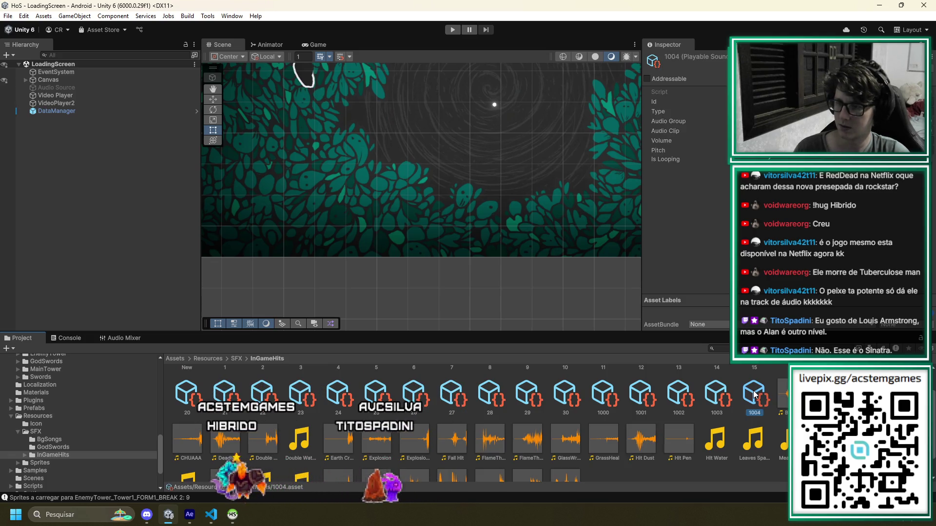
click(713, 399)
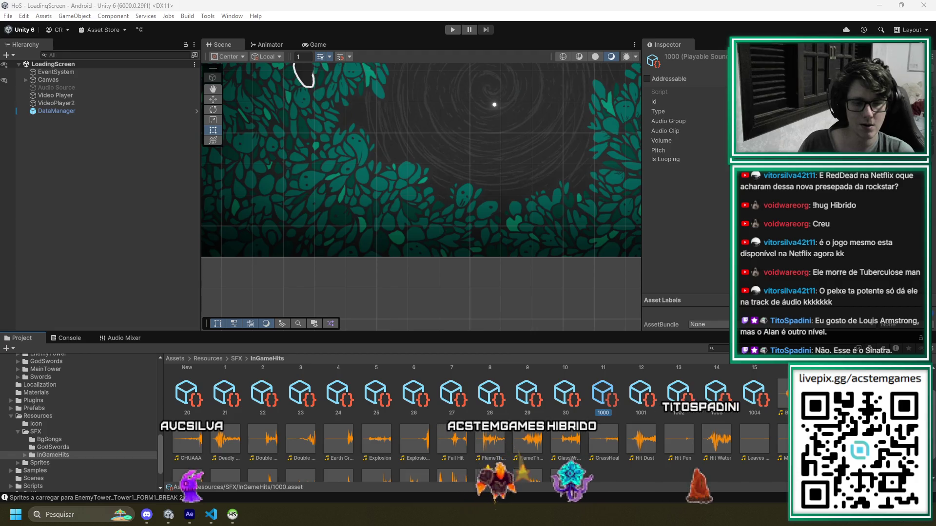
Close HeidiSQL and its swords table with Alt+F4, returning to Unity
key(alt+Tab)
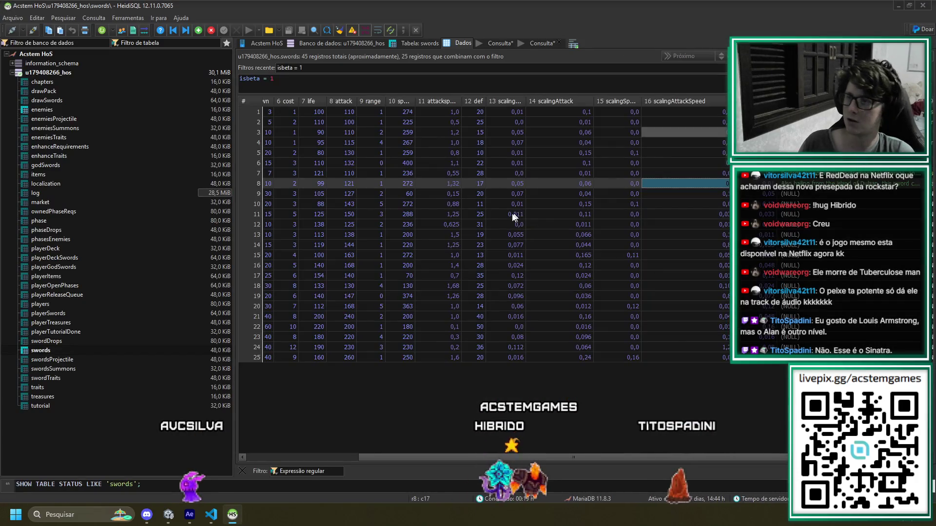
key(alt+F4)
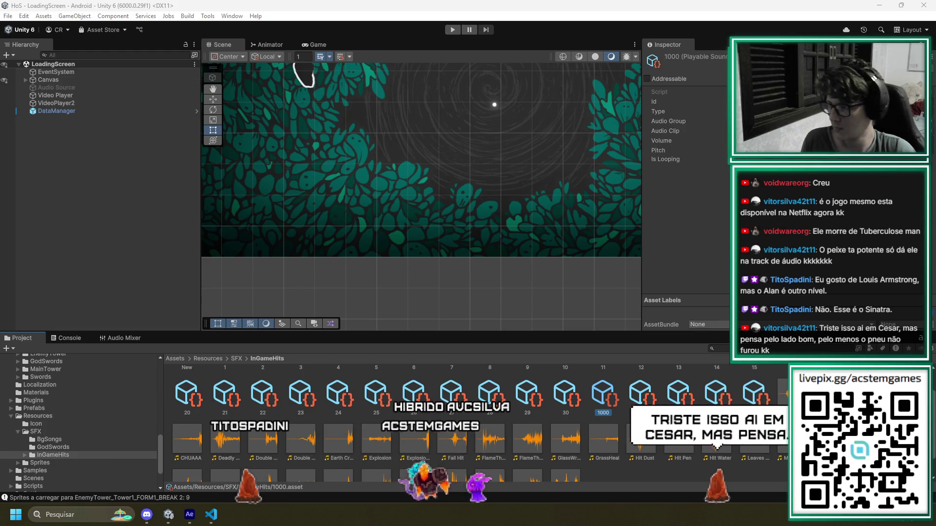
Inspect the playable sound assets 30 and 29 in the Inspector
key(Left)
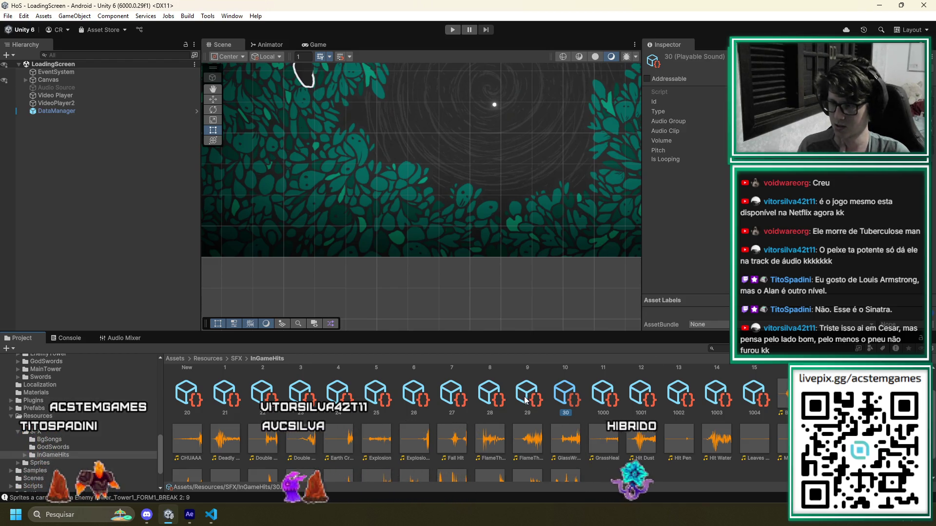
click(525, 400)
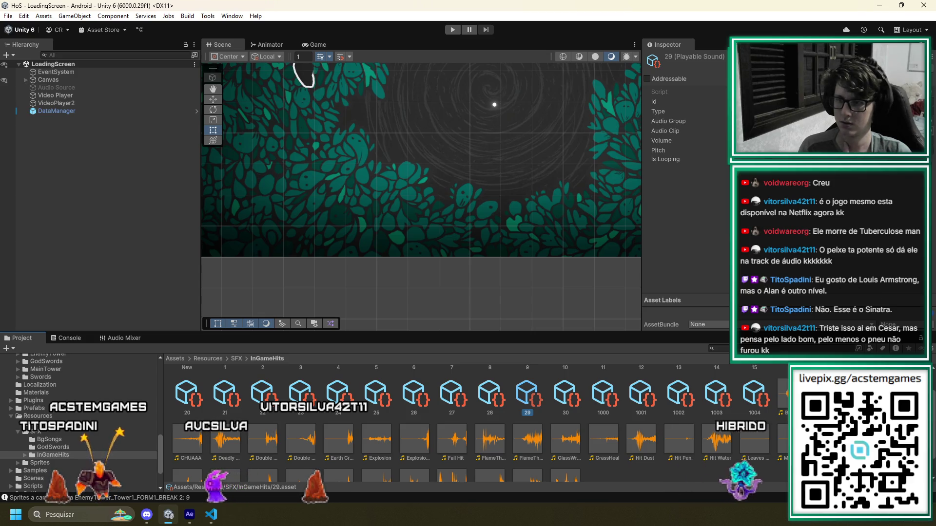
double_click(518, 453)
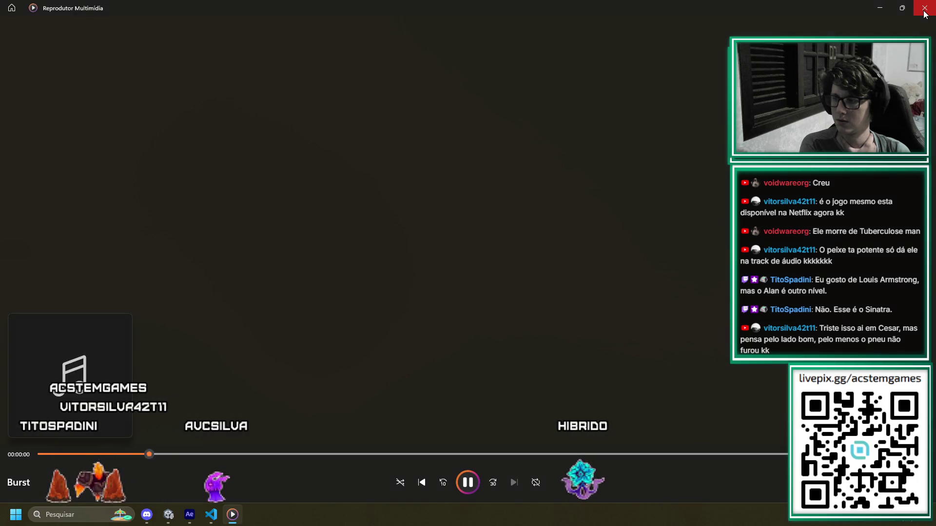
click(468, 482)
double_click(433, 10)
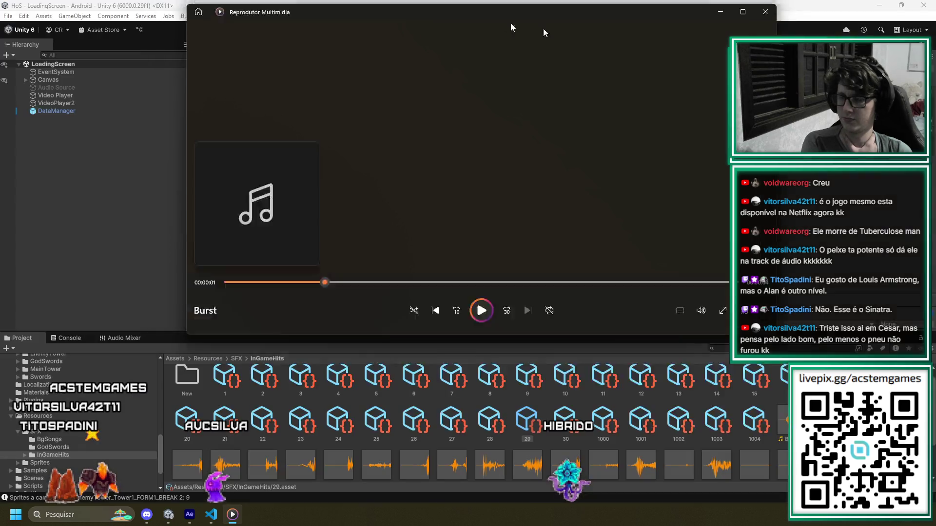
key(alt+F4)
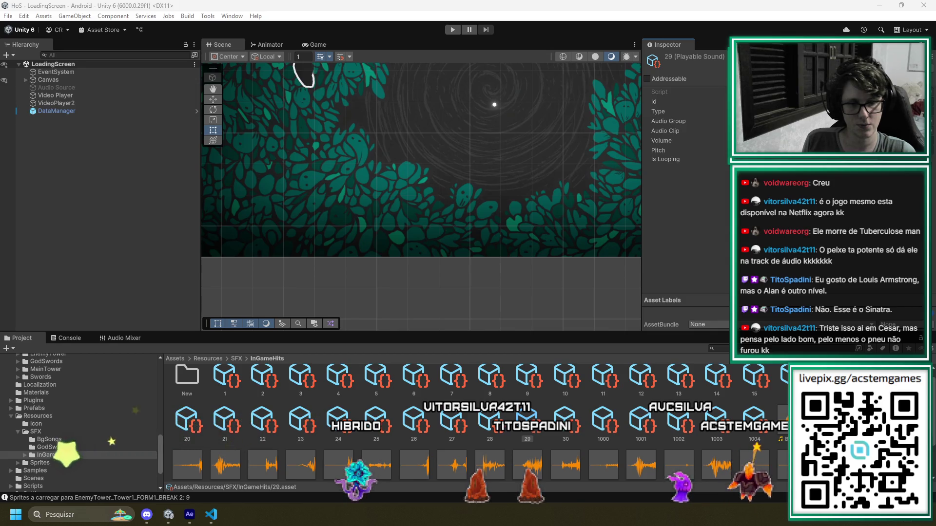
key(alt+Tab)
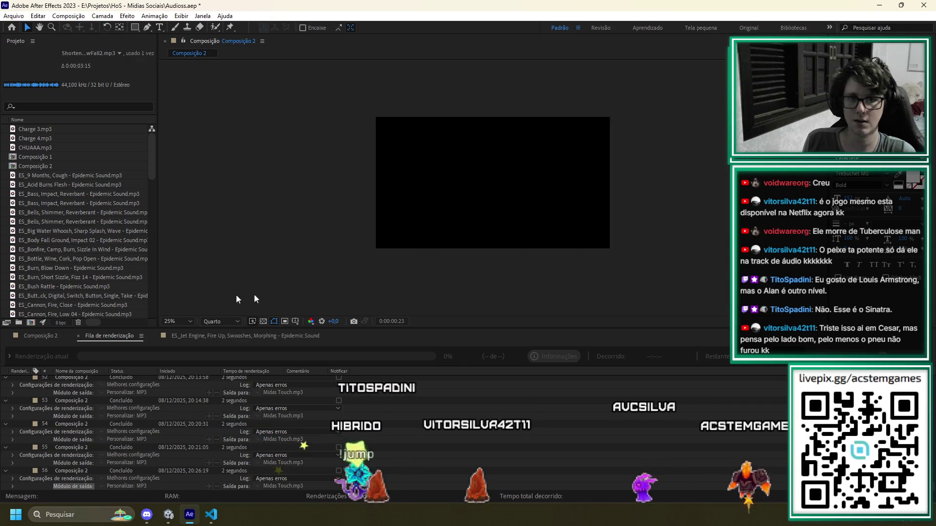
Select ES_9 Months, Cough, show the Composição 2 timeline, then return to Unity
click(52, 172)
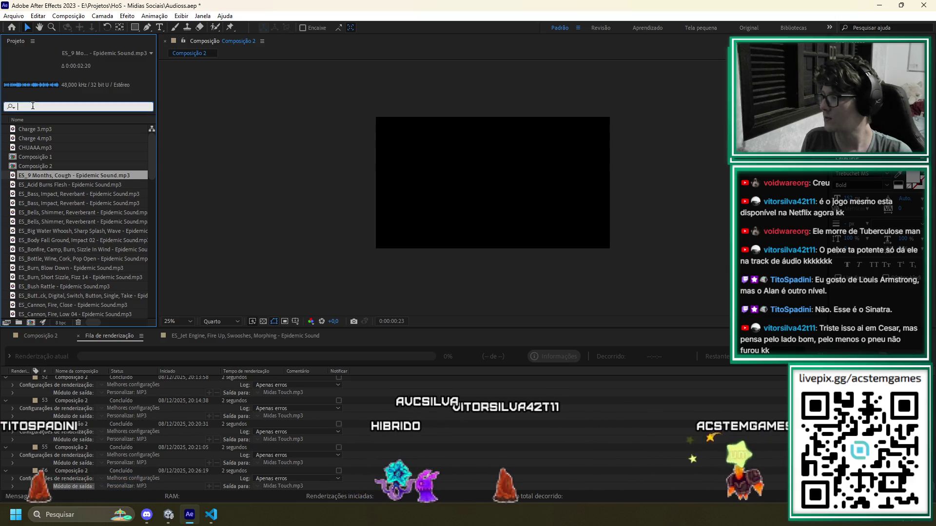
click(27, 338)
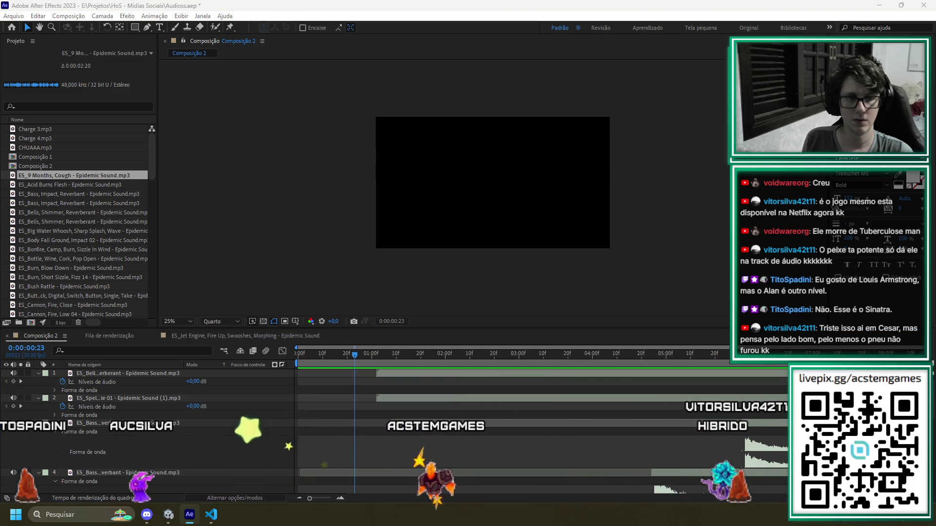
key(alt+Tab)
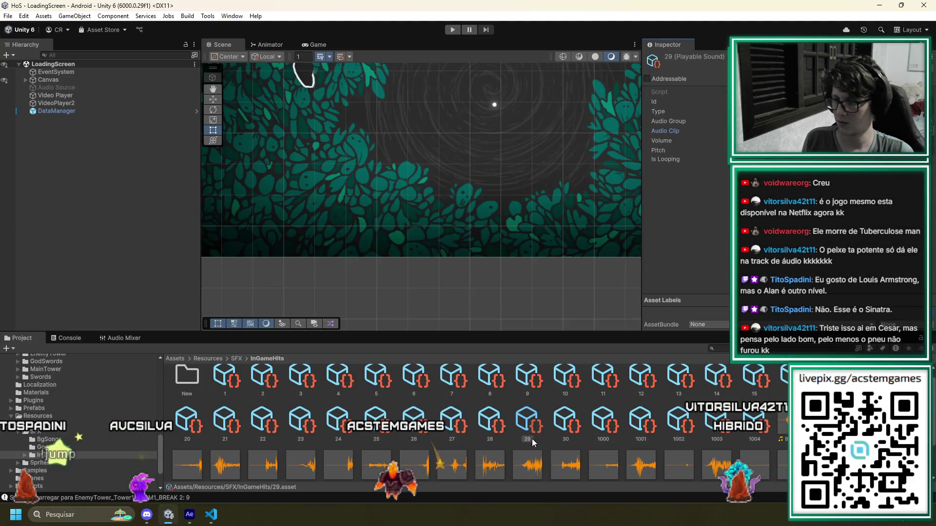
Select playable asset 30, then view the Burst clip's import settings and waveform
click(559, 421)
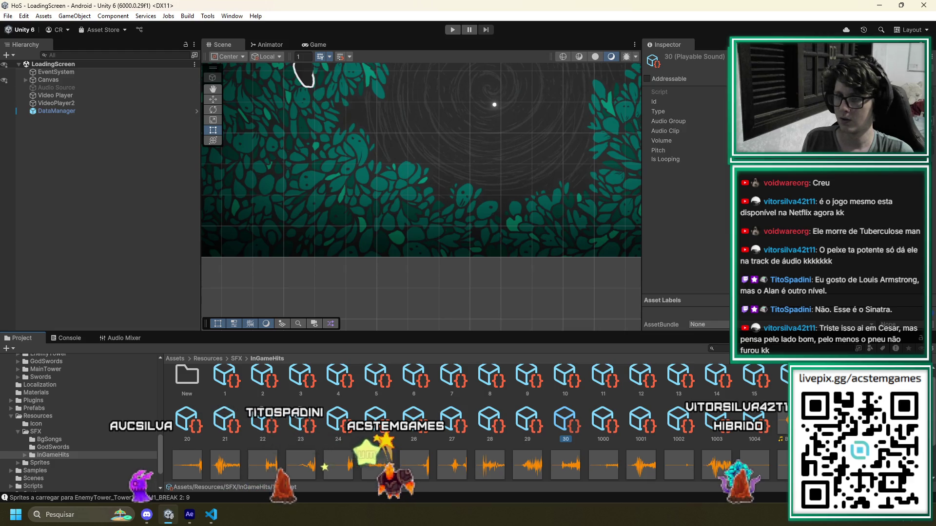
scroll(559, 421, down, 2)
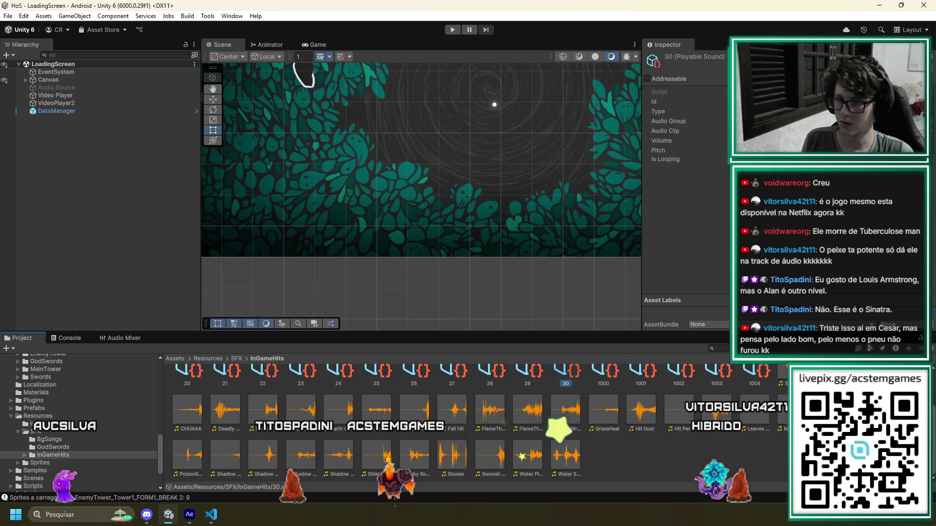
scroll(716, 429, up, 2)
right_click(792, 387)
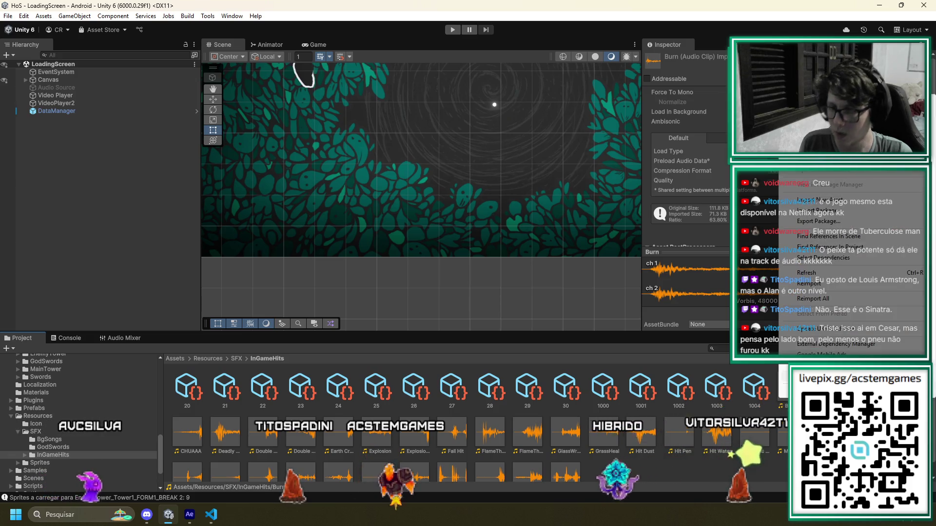
key(Escape)
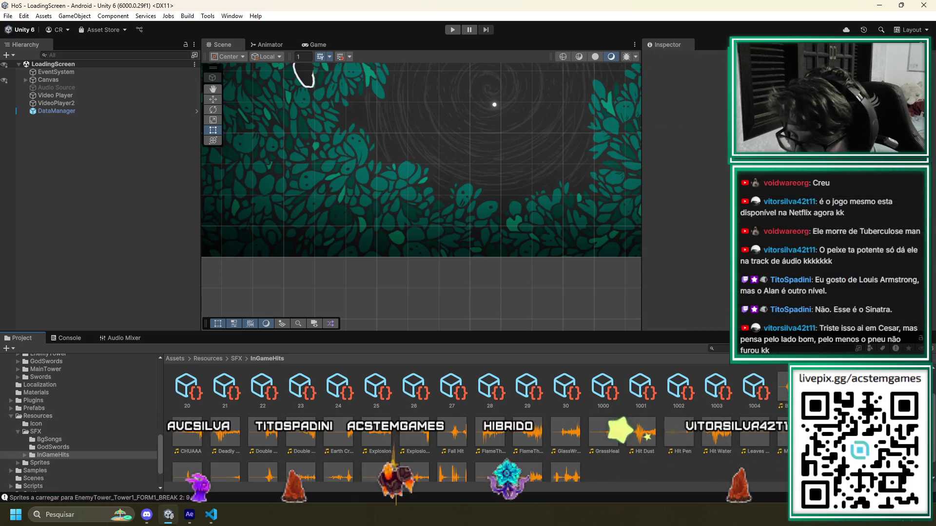
click(782, 387)
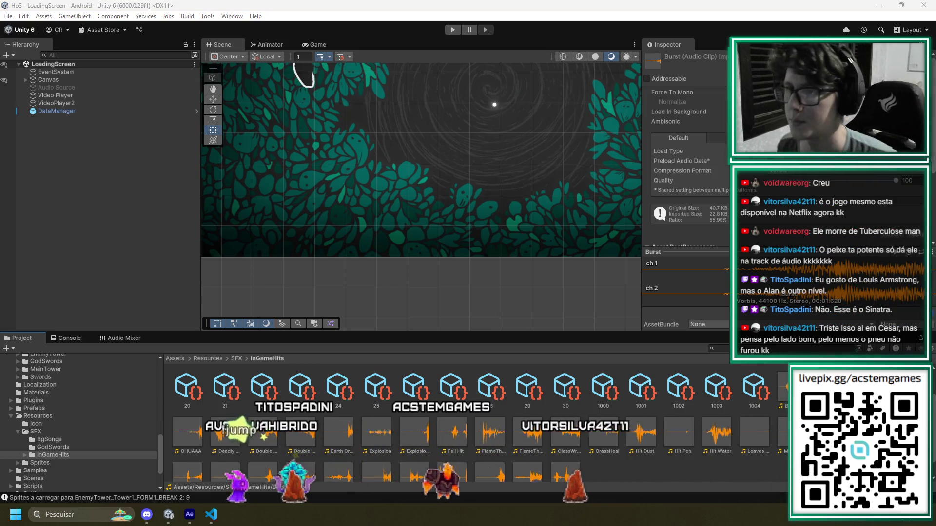
key(super+Down)
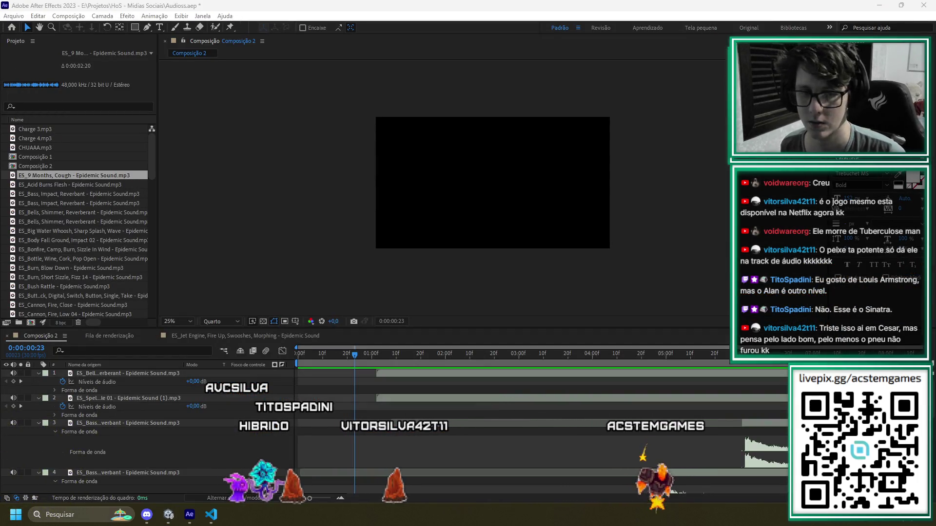
Delete all old layers in Composição 2 and add Burst.mp3 as a layer
scroll(476, 458, down, 2)
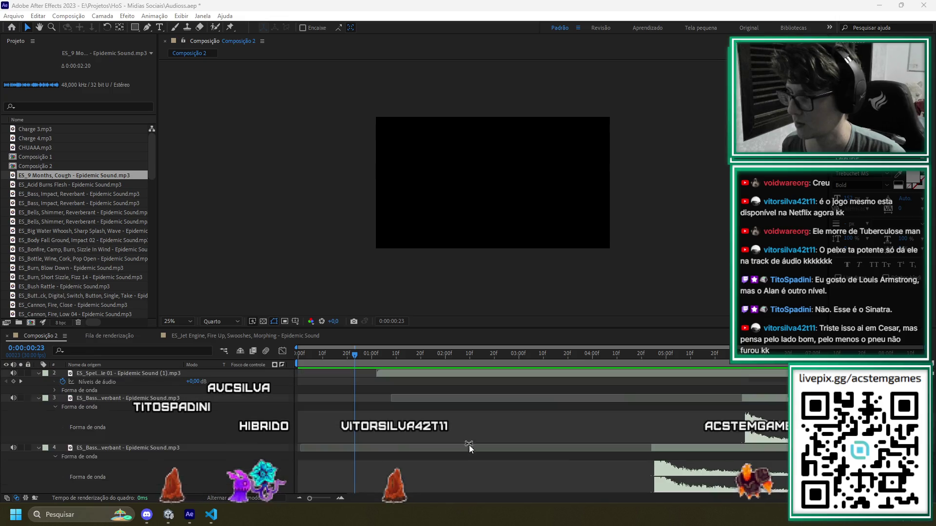
scroll(466, 443, up, 2)
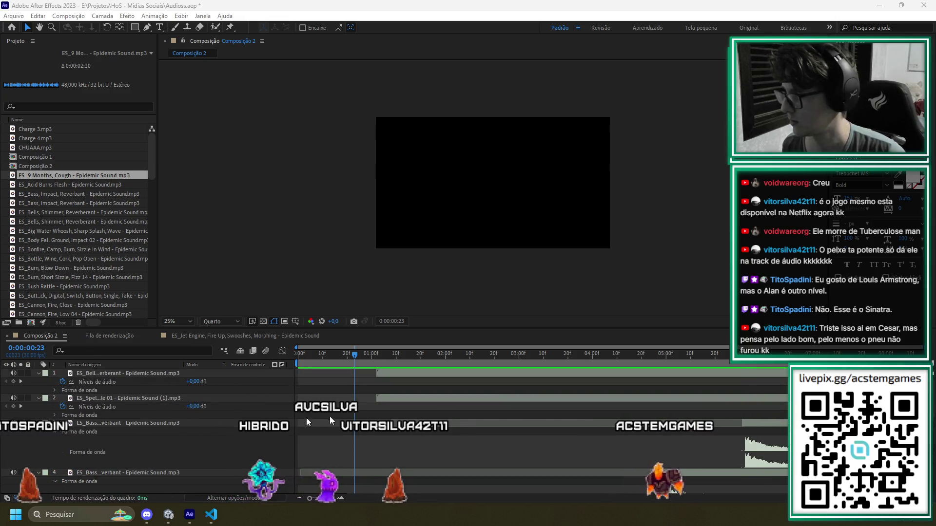
click(93, 380)
key(ctrl+a)
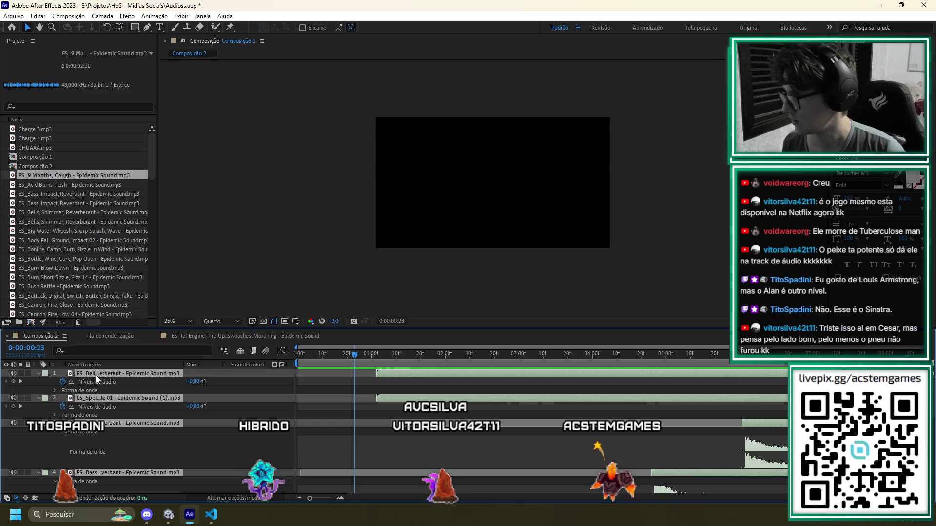
key(Delete)
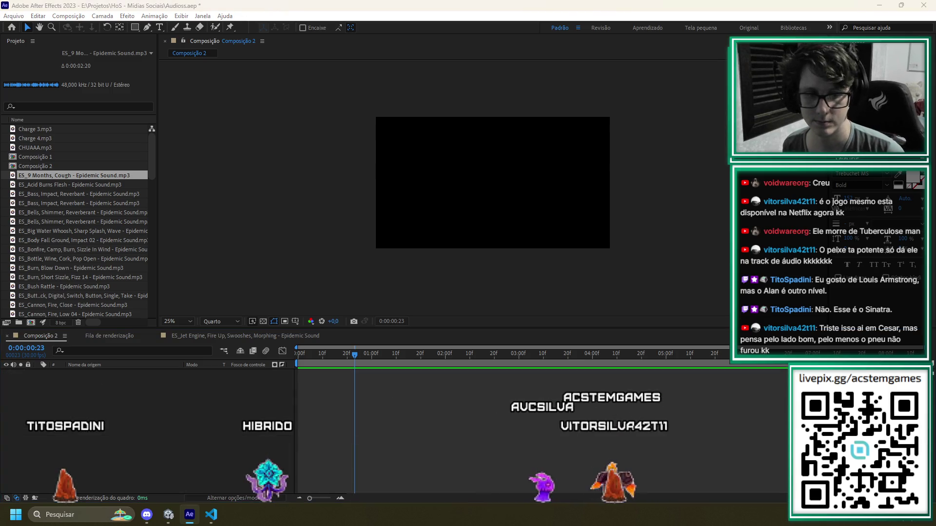
drag(368, 435, 393, 423)
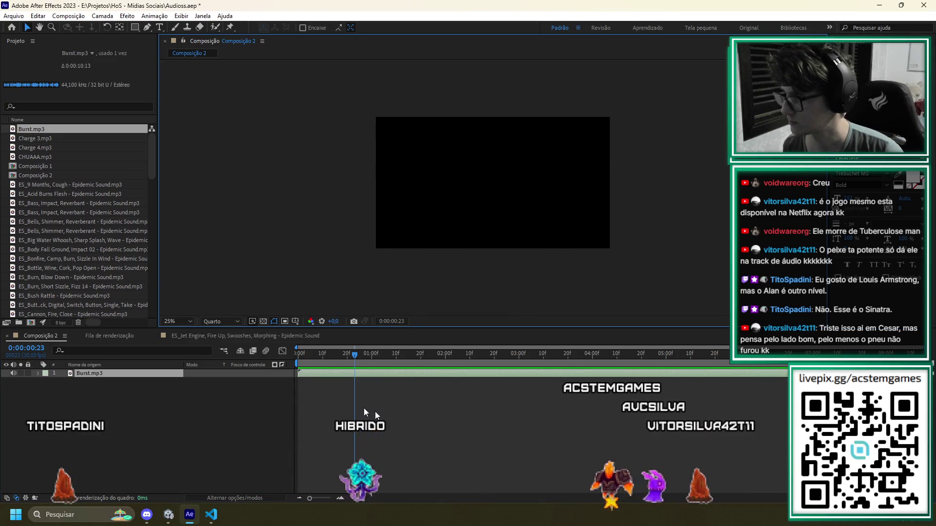
Set the playhead to 0:00:01:18 and shorten the composition in Composition Settings
click(172, 349)
key(space)
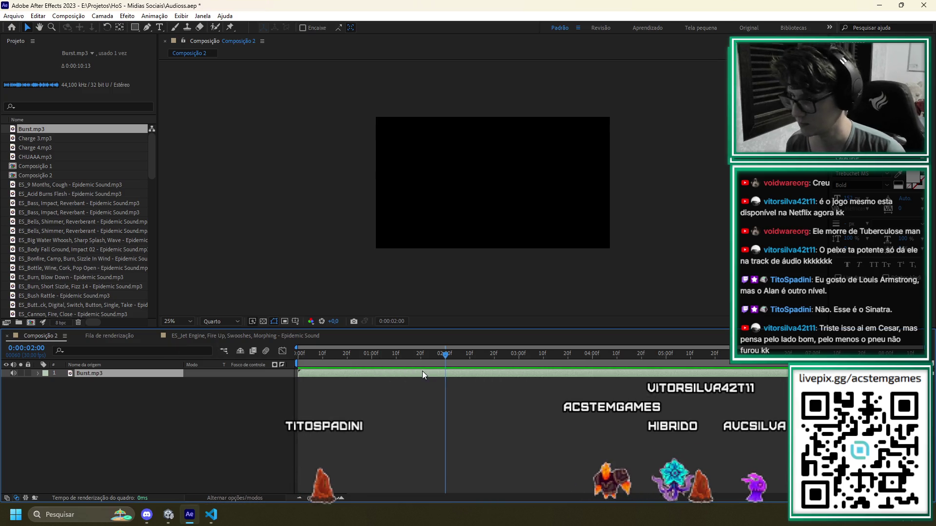
key(l)
key(l)
drag(411, 354, 416, 359)
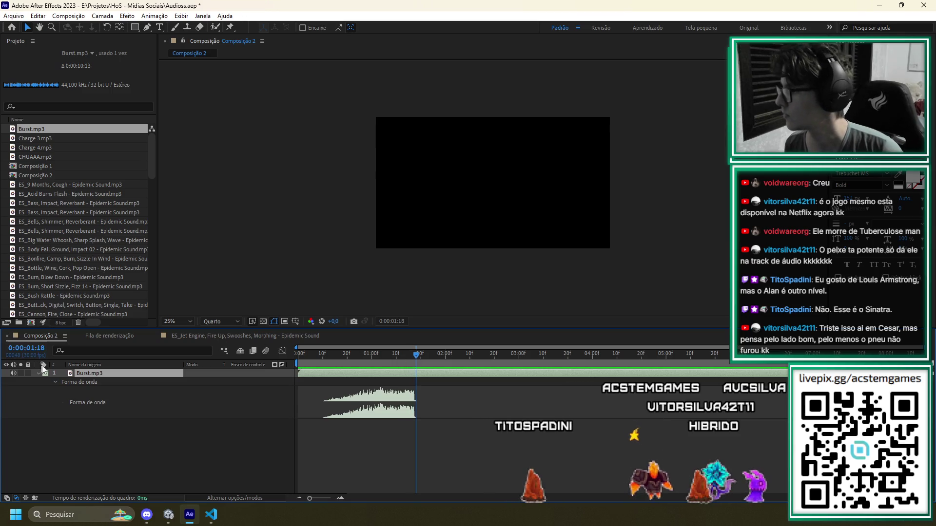
click(63, 16)
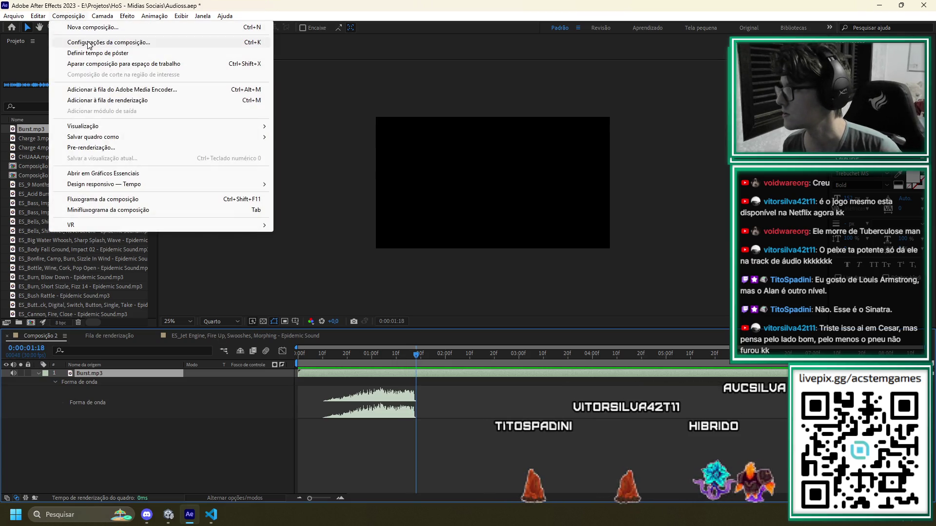
click(87, 38)
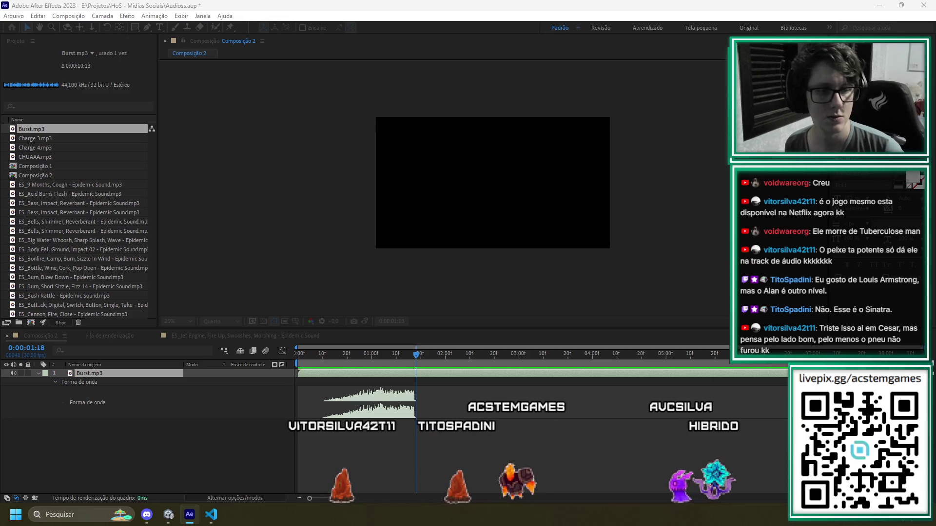
key(Return)
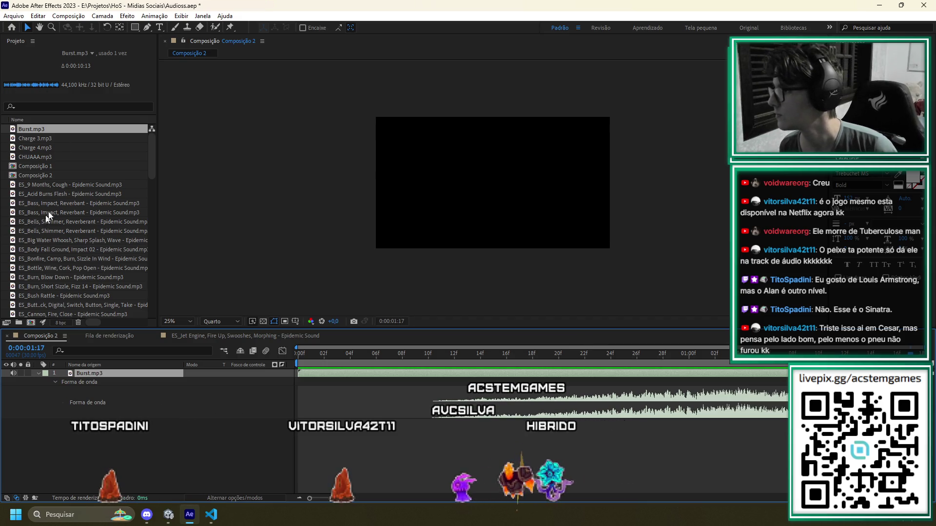
drag(157, 171, 237, 171)
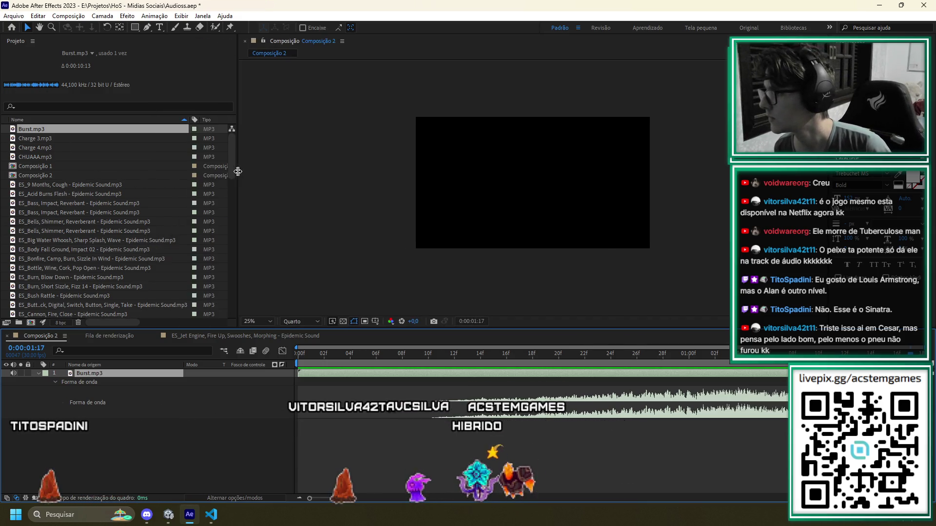
Add ES_Acid Burns Flesh to Composição 2 in place of Burst.mp3 and preview it
double_click(74, 195)
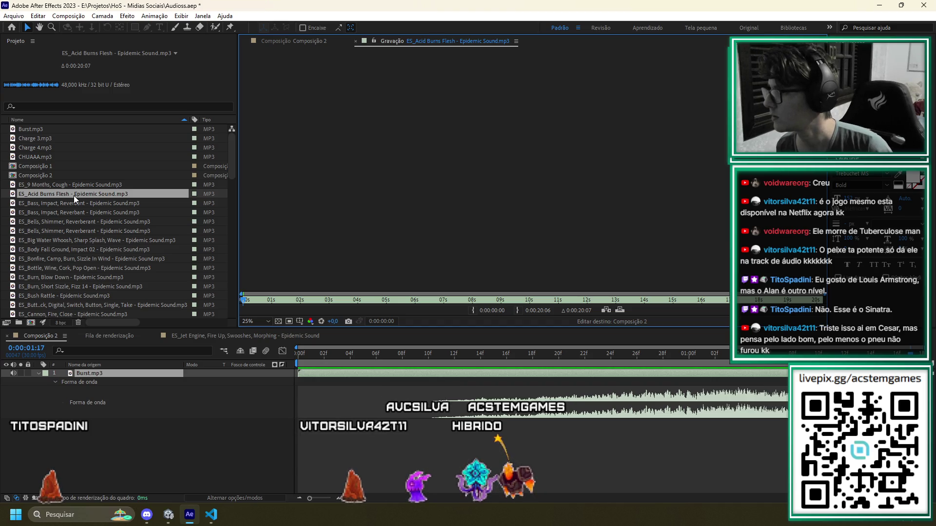
mouse_move(41, 194)
mouse_down()
mouse_move(147, 292)
mouse_move(340, 439)
mouse_move(314, 429)
mouse_up()
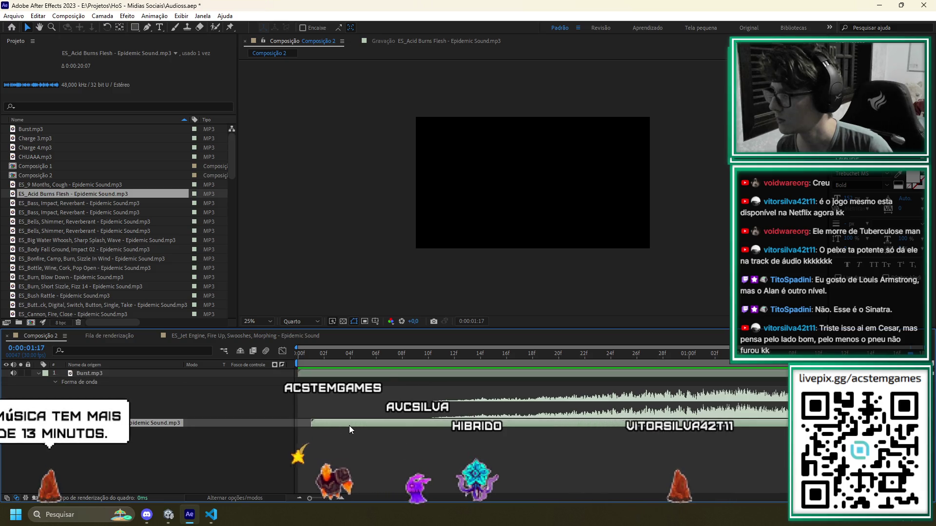
key(l)
key(l)
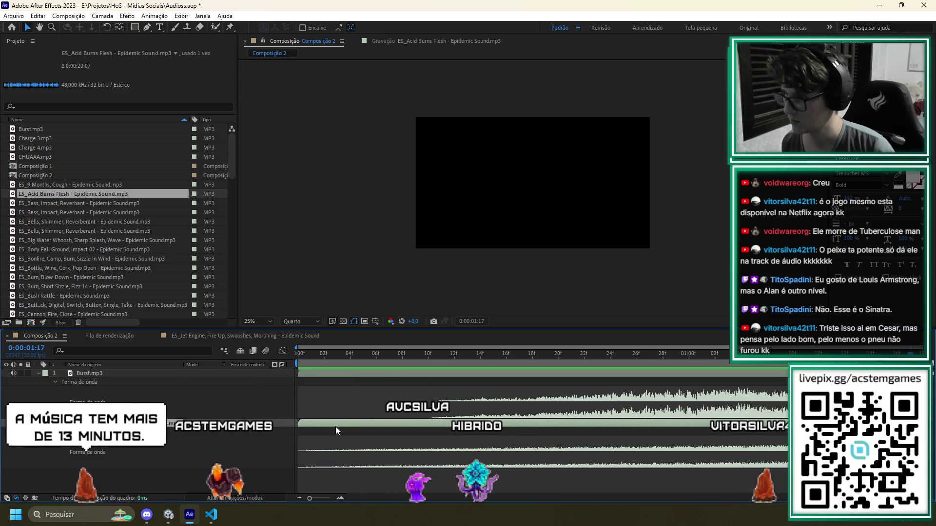
click(502, 372)
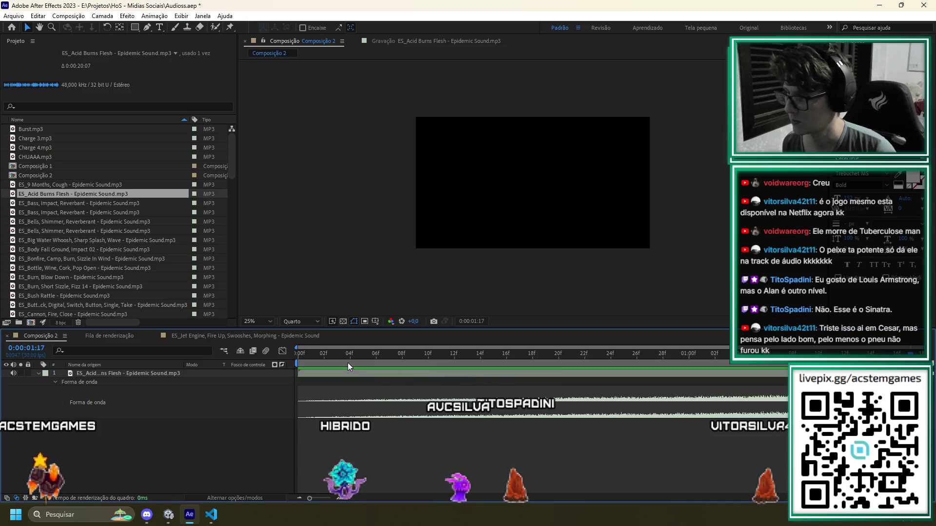
key(space)
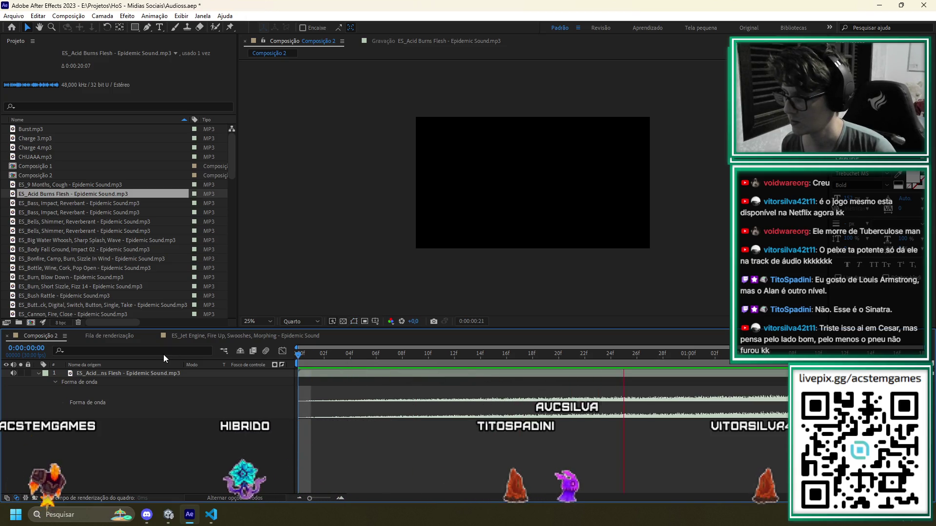
key(space)
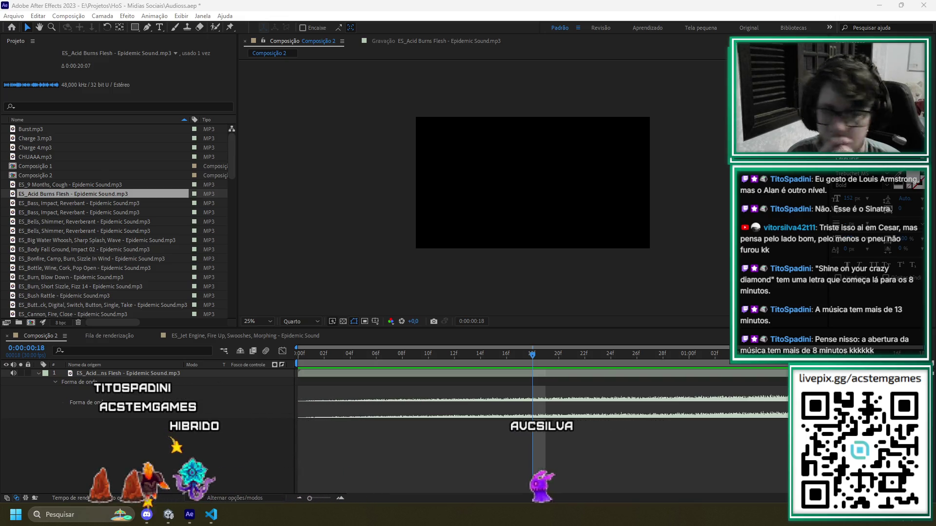
drag(323, 465, 323, 467)
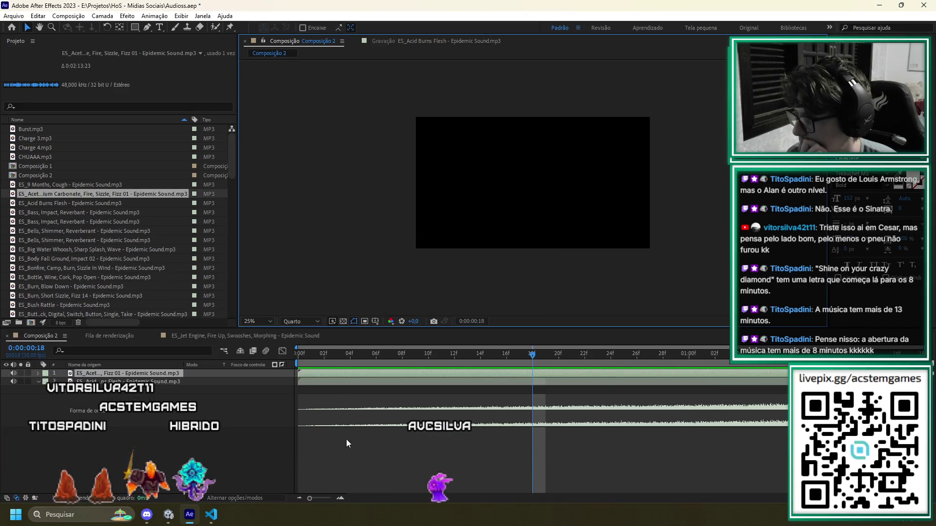
Shift Fizz 01 later, add Burst.mp3 starting at frame 0, and preview the mix
key(l)
key(l)
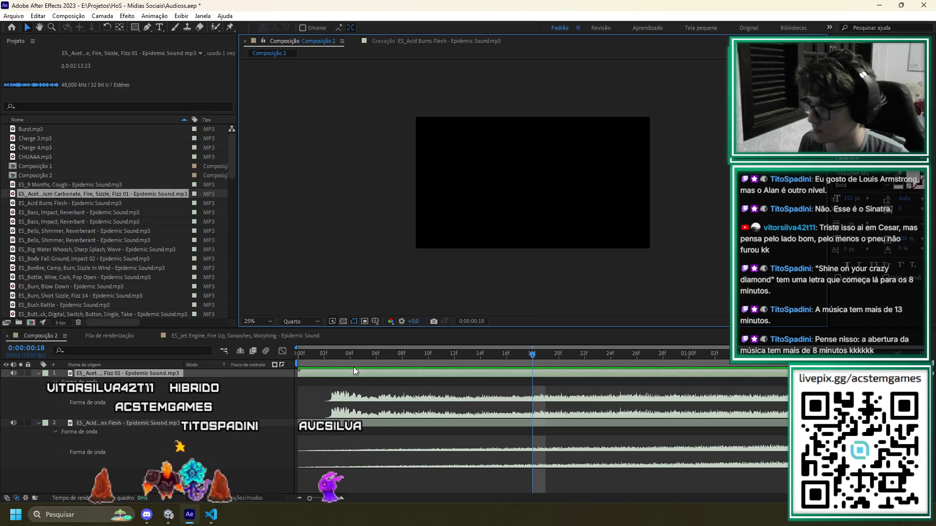
drag(350, 372, 484, 377)
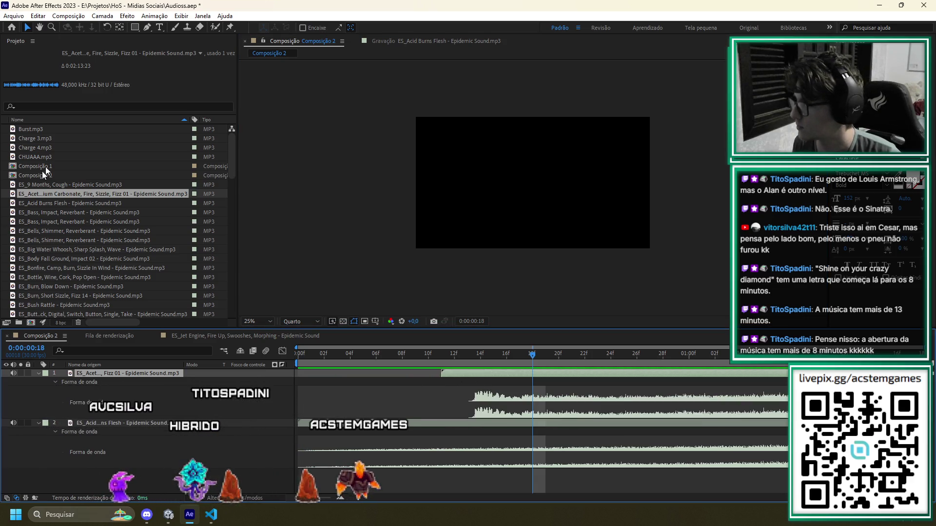
click(24, 128)
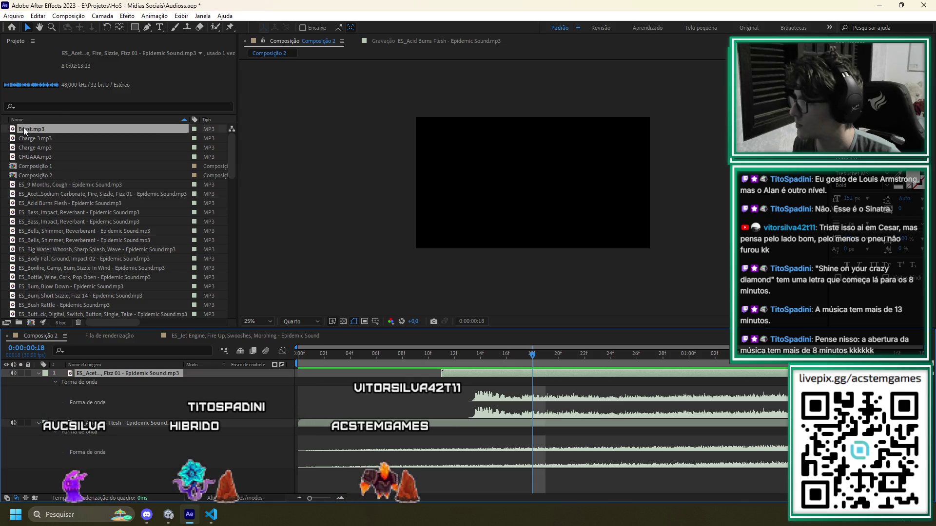
click(469, 370)
key(ctrl+slash)
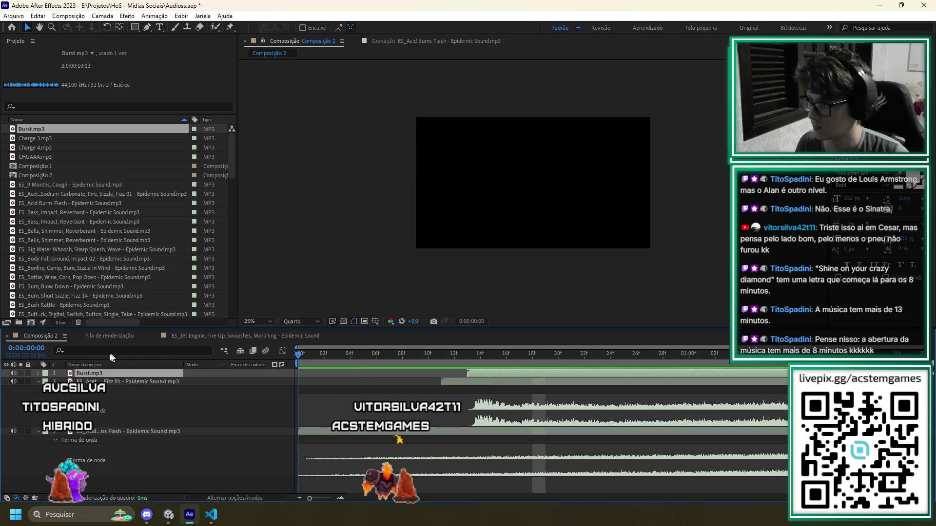
key(Home)
key(bracketleft)
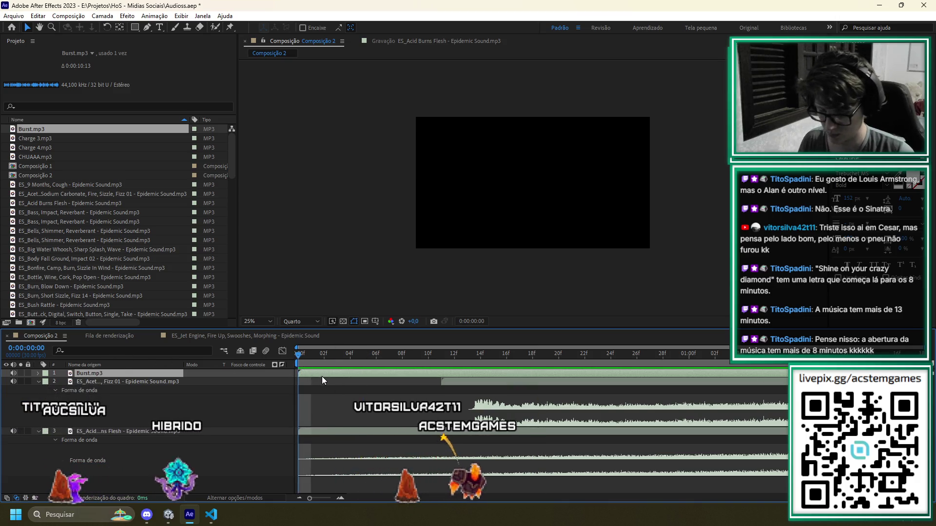
key(l)
key(l)
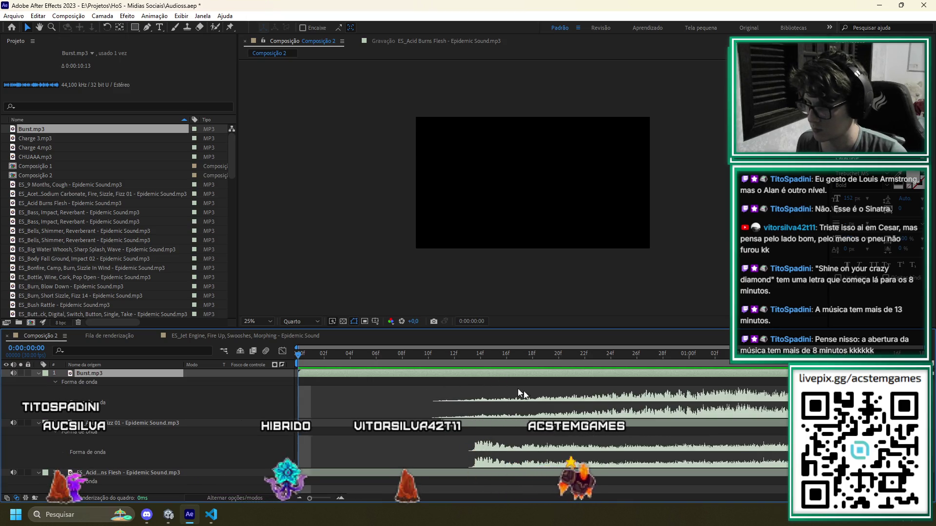
key(space)
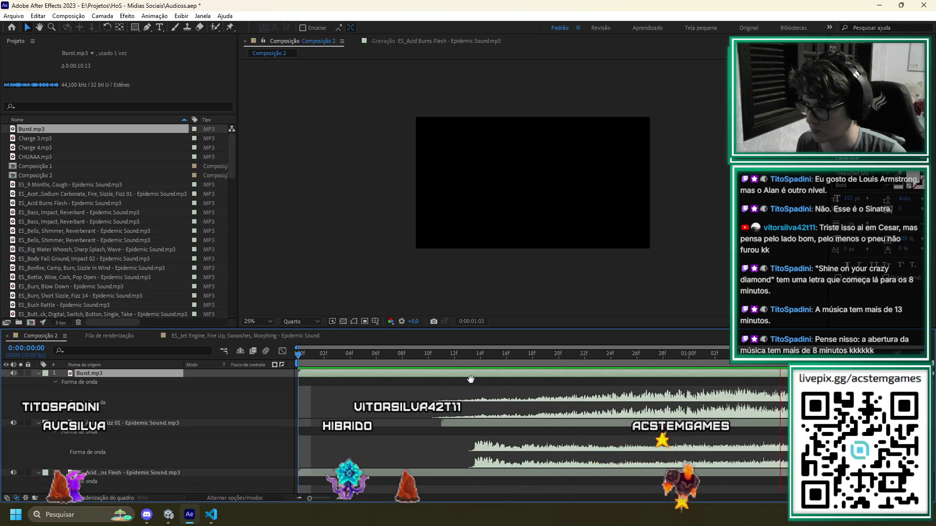
Push Fizz 01 to about 20 frames in, delete Burst.mp3, and return to the start
drag(488, 425, 577, 433)
click(565, 373)
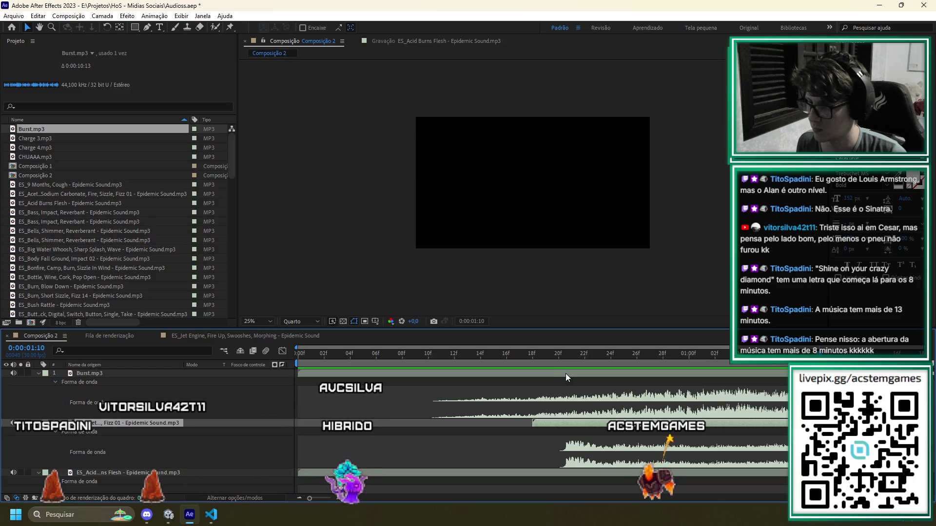
key(Delete)
drag(551, 352, 99, 332)
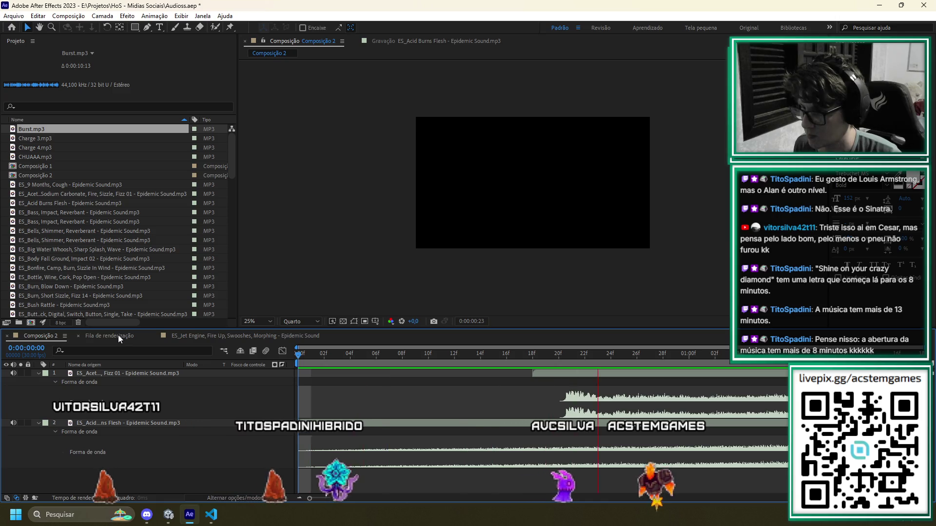
Preview the two sounds and shift the Fizz 01 layer to start much later
key(space)
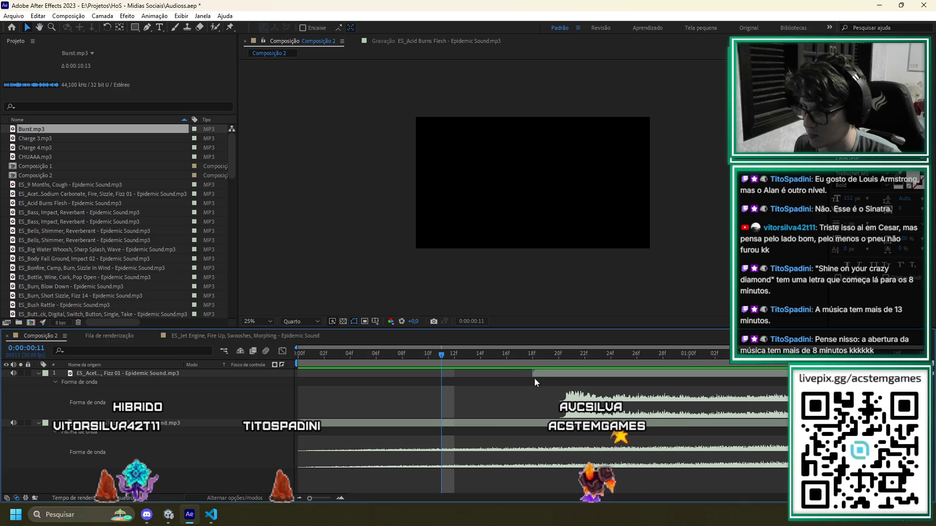
mouse_move(534, 374)
mouse_down()
mouse_move(775, 383)
mouse_move(683, 376)
mouse_up()
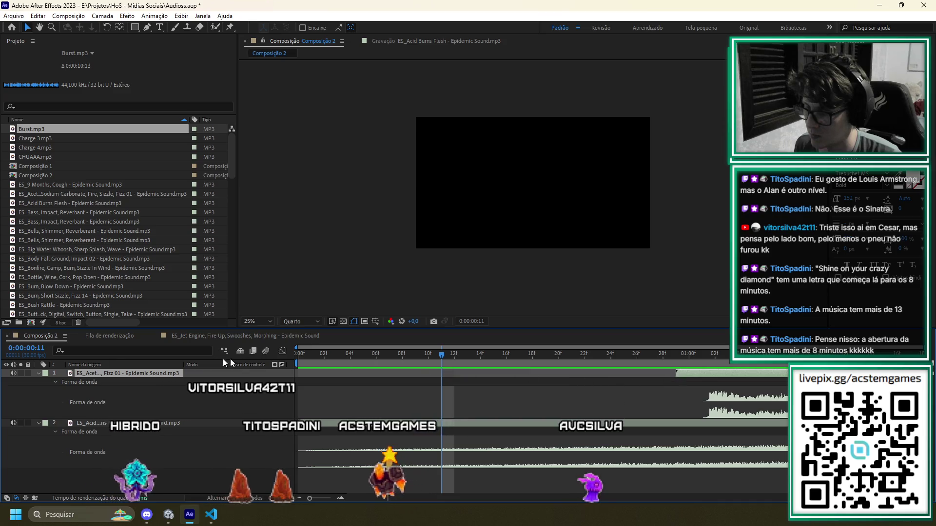
drag(370, 359, 295, 356)
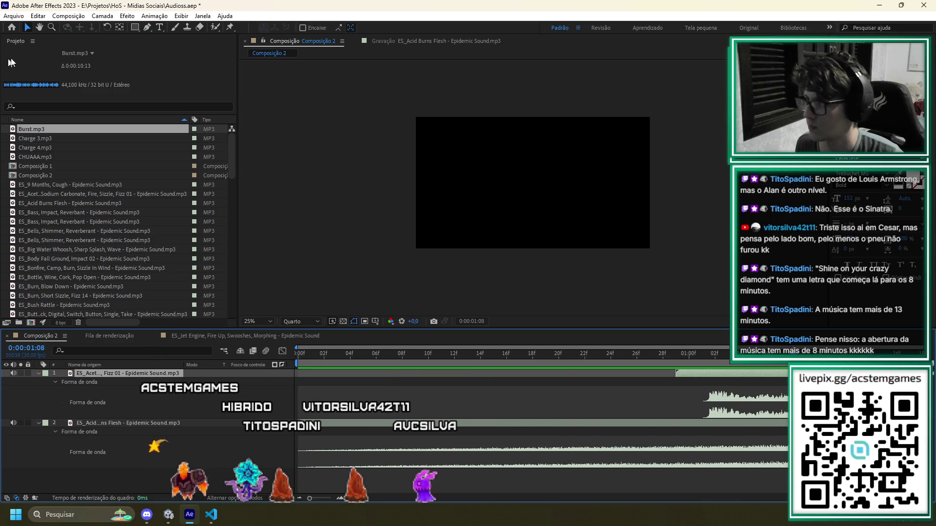
Check File > Export without exporting, then replace Fizz 01 with the Gas Leak, Short Burst 03 sound
click(13, 15)
mouse_move(25, 144)
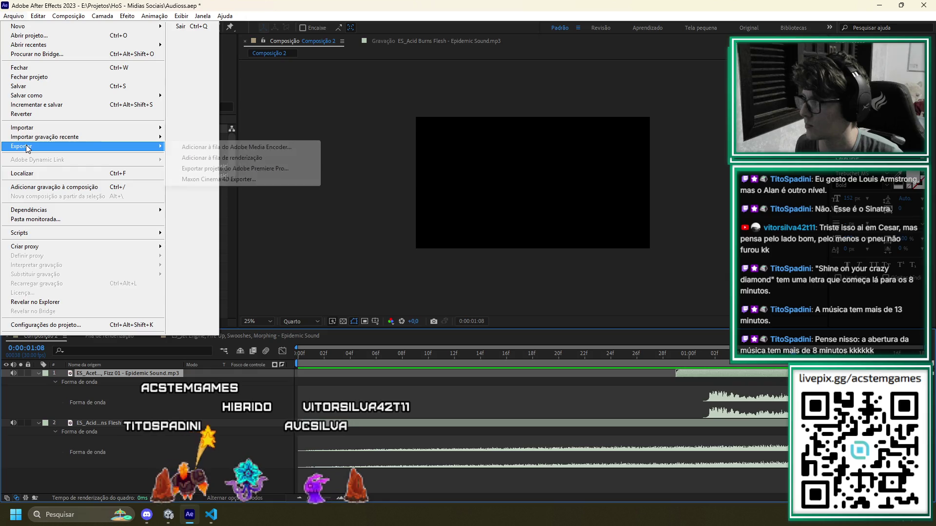
click(629, 388)
click(706, 376)
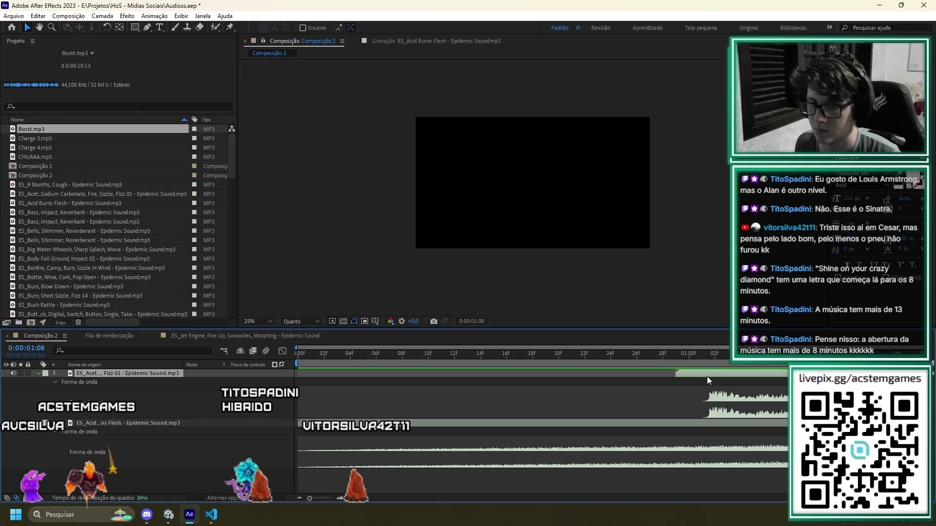
key(Delete)
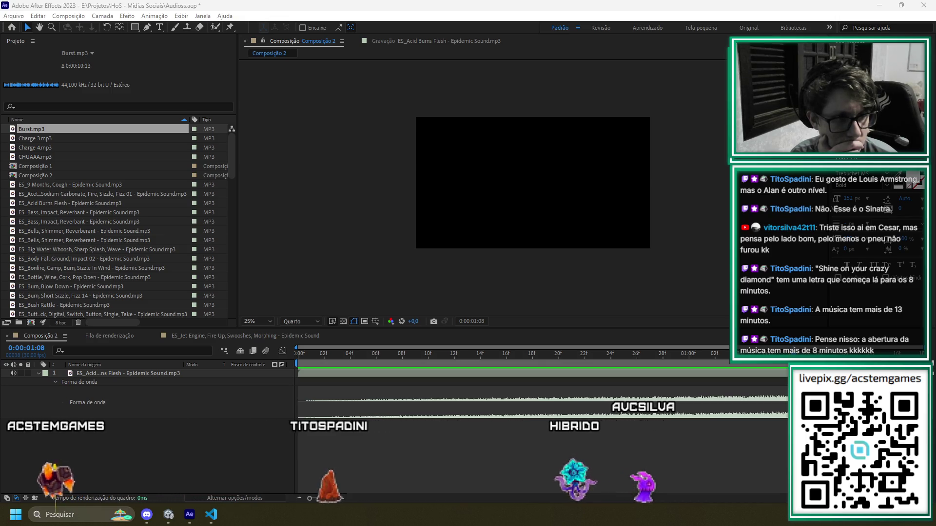
drag(390, 467, 390, 467)
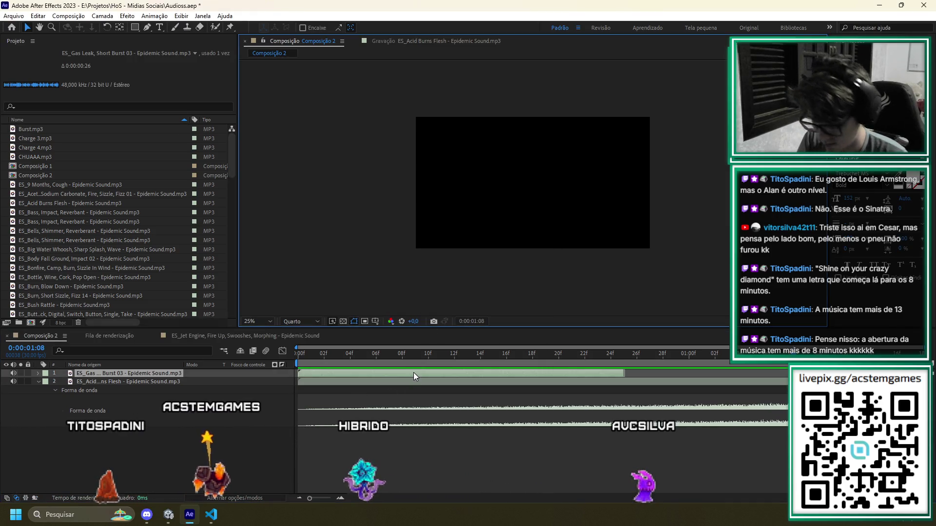
Queue Composição 2 in the render queue with MP3 output and open its output filename
key(ctrl+m)
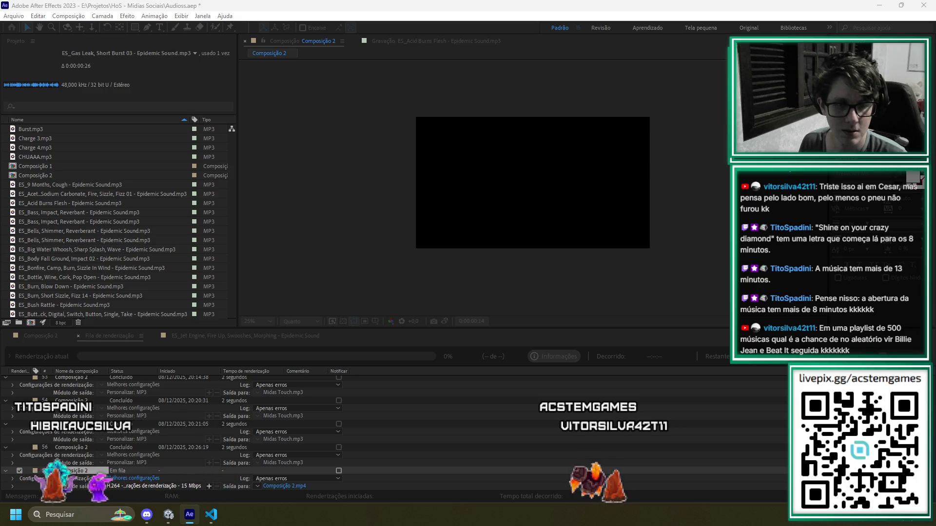
key(Return)
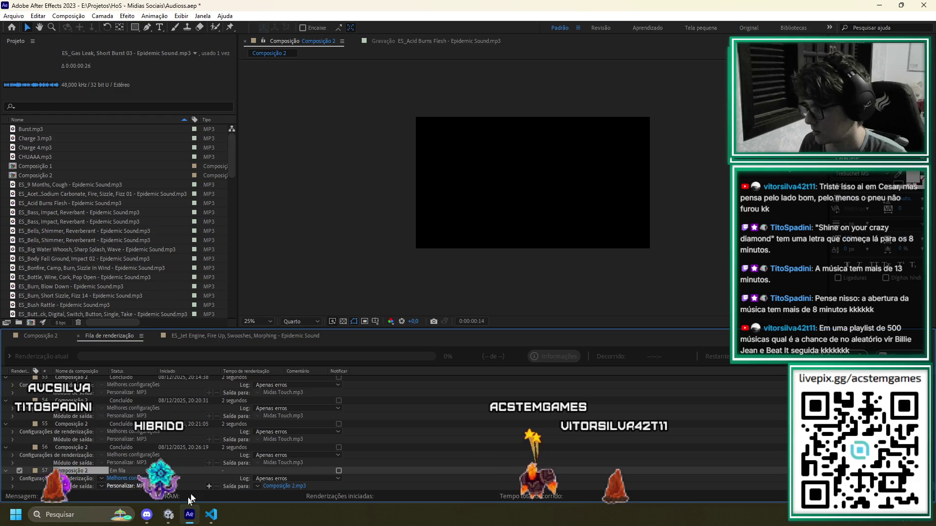
click(271, 484)
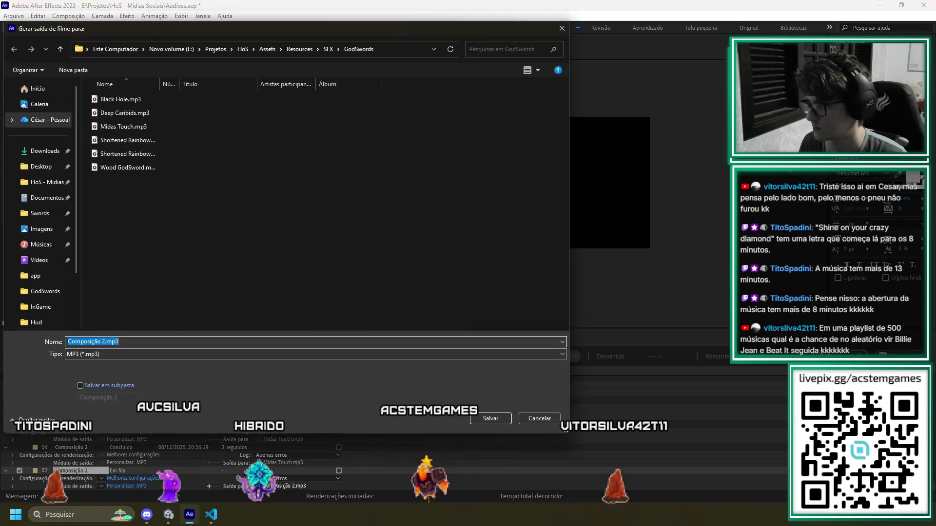
Set the render destination to the SFX > InGameHits folder
click(328, 48)
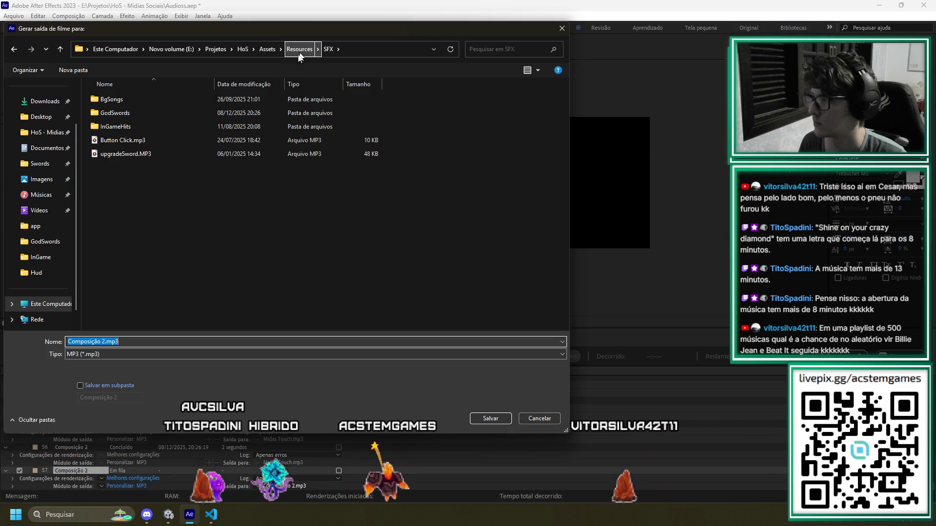
click(114, 129)
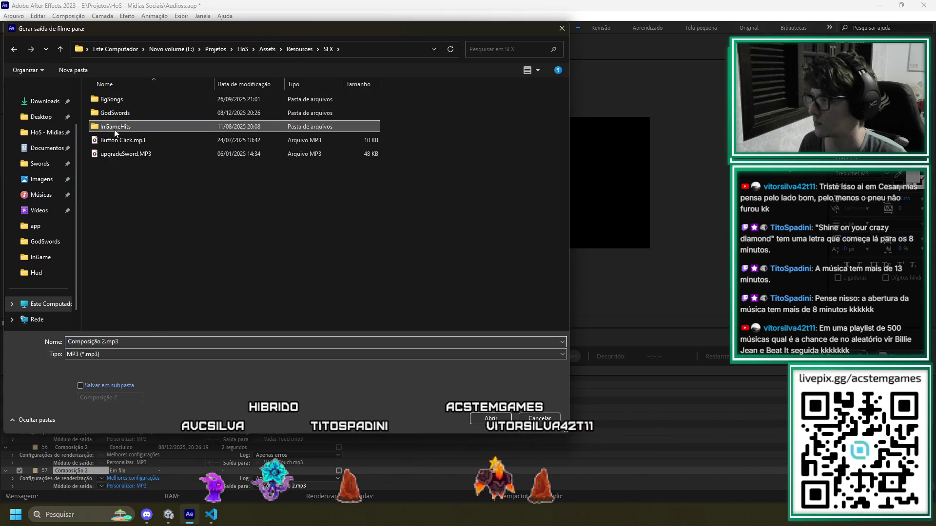
double_click(114, 130)
Name the output Burst Poison, render it, and switch over to Unity
triple_click(124, 344)
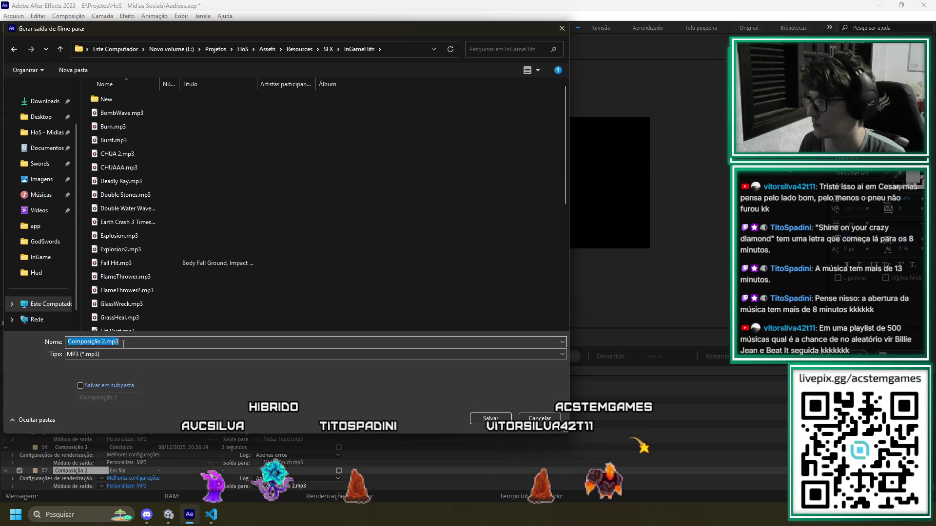
click(123, 344)
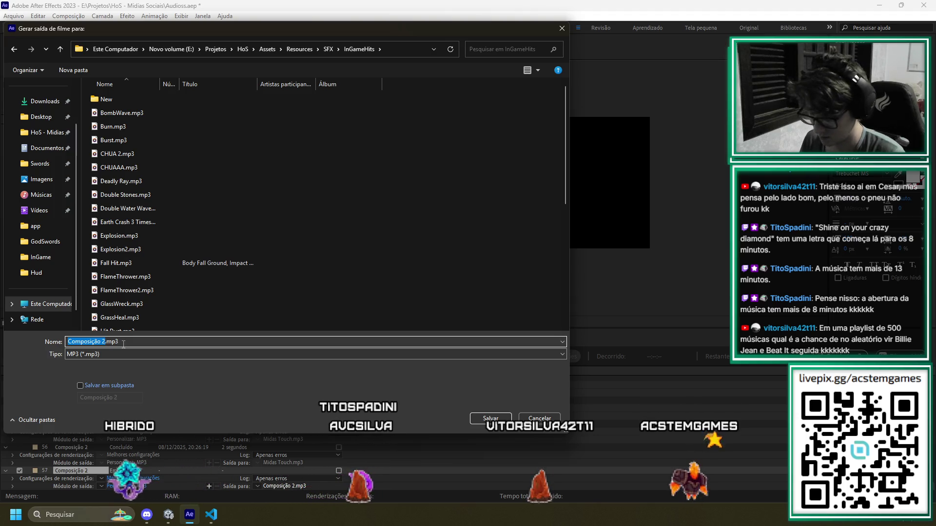
text(Burst)
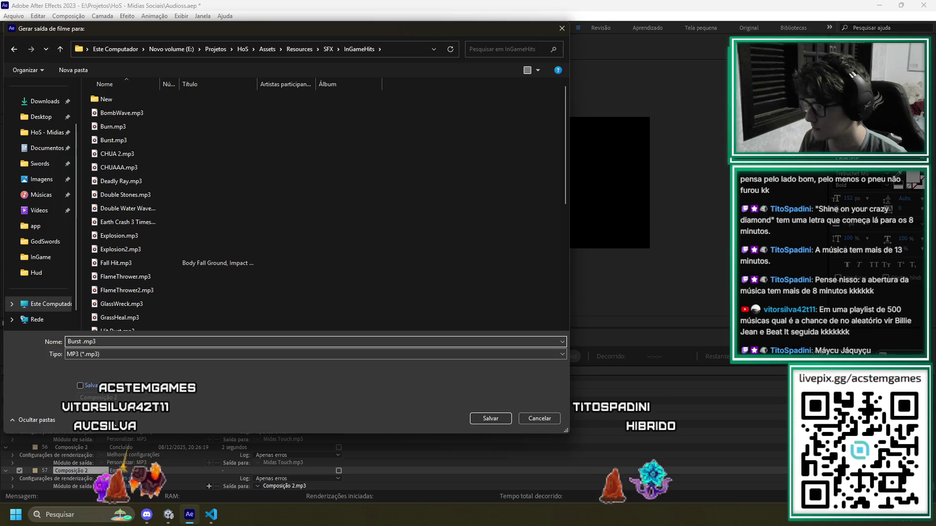
text(Poison)
key(Return)
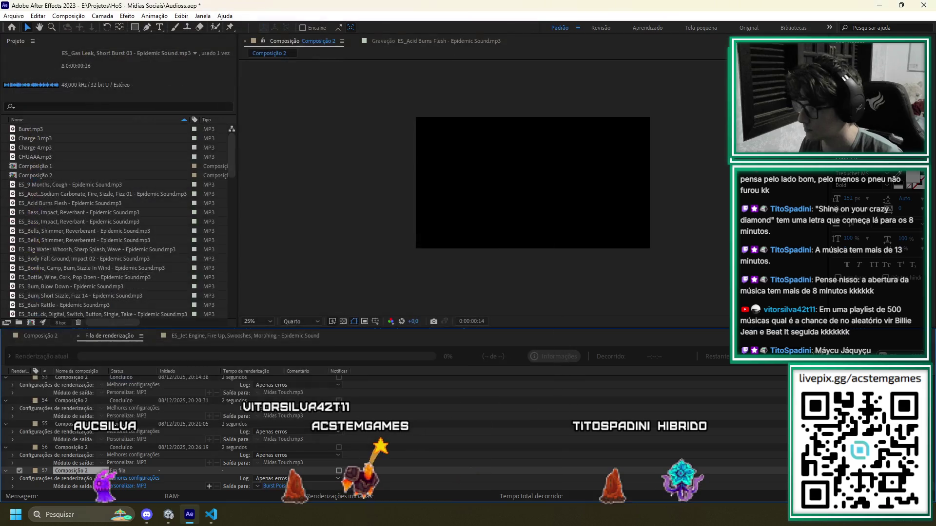
key(Return)
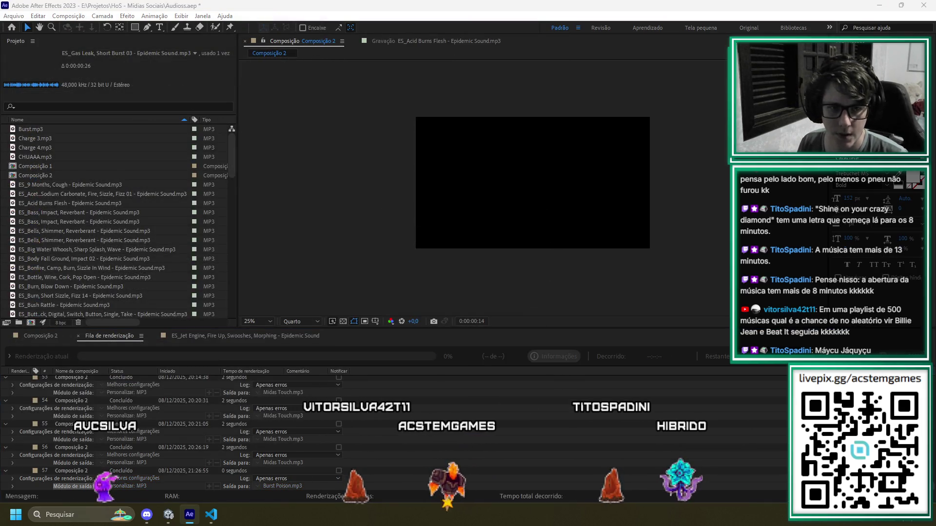
key(alt+Tab)
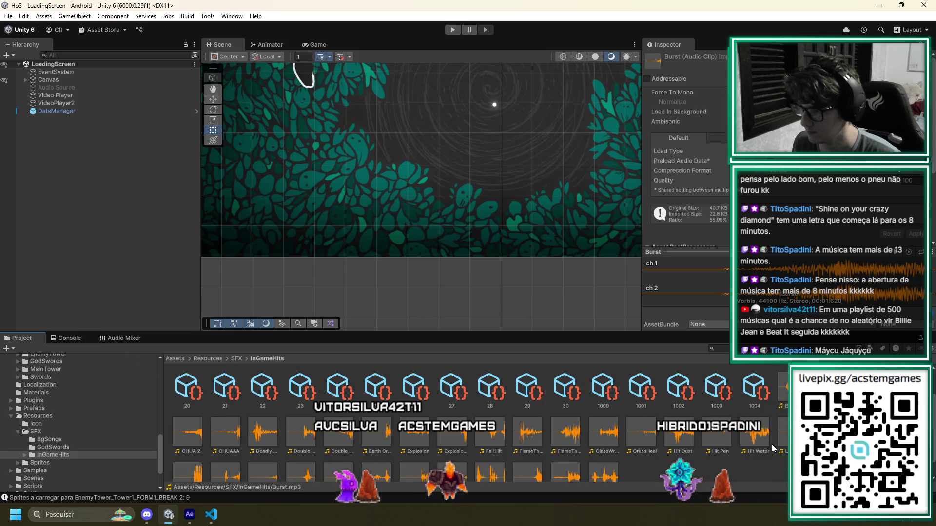
Duplicate playable-sound asset 30 in InGameHits and name the copy 31
click(749, 398)
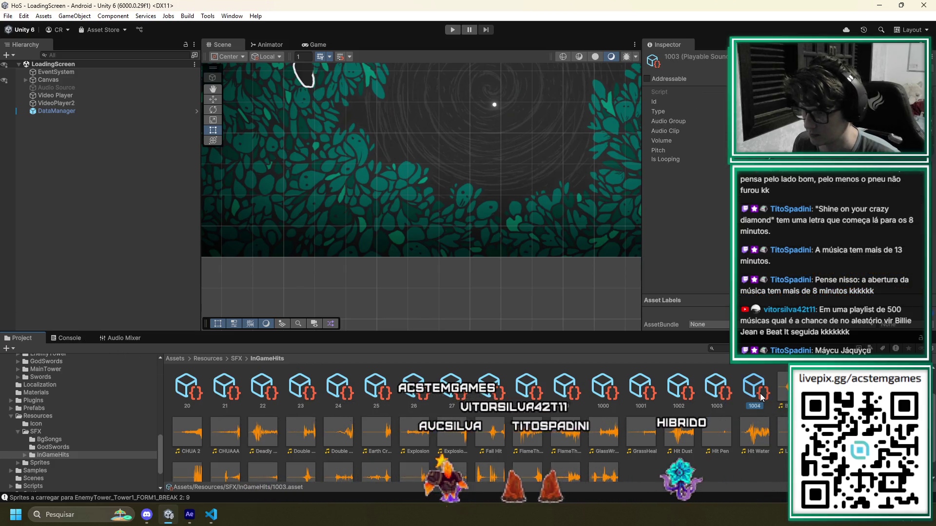
click(565, 390)
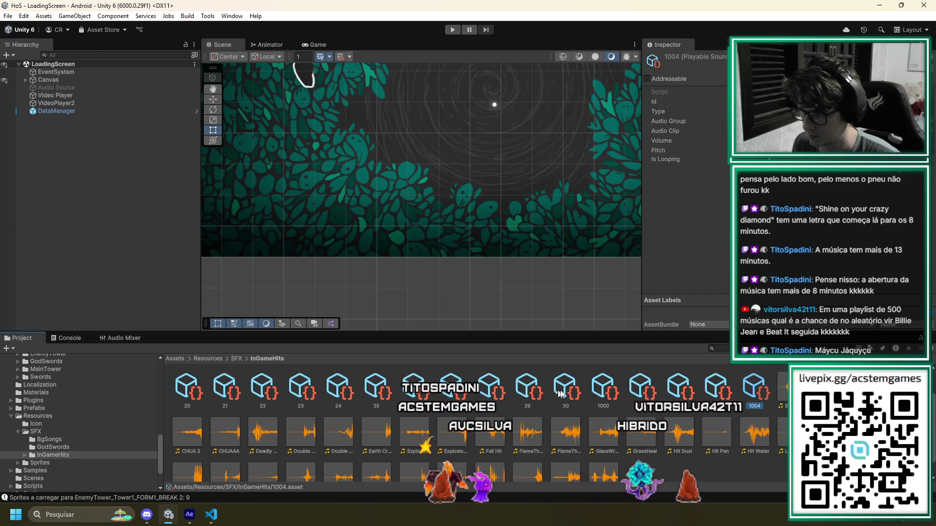
key(ctrl+d)
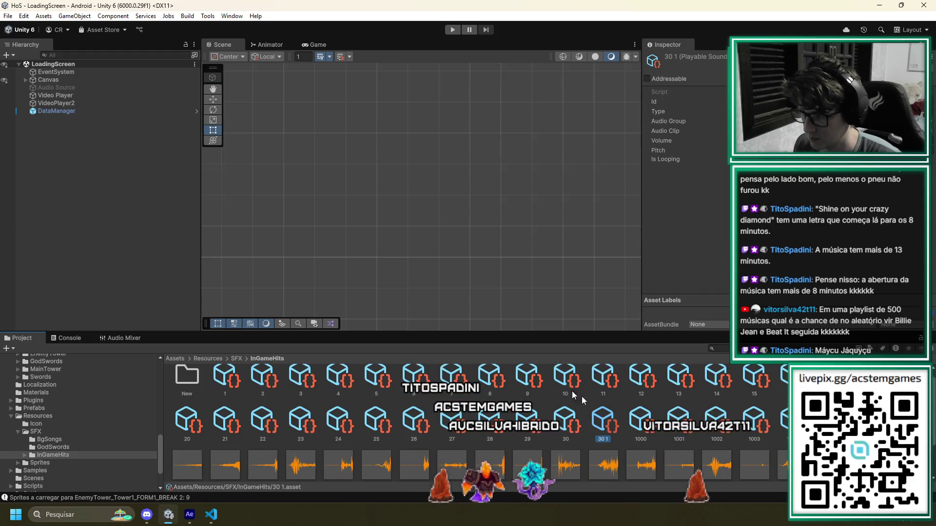
text(1)
key(Return)
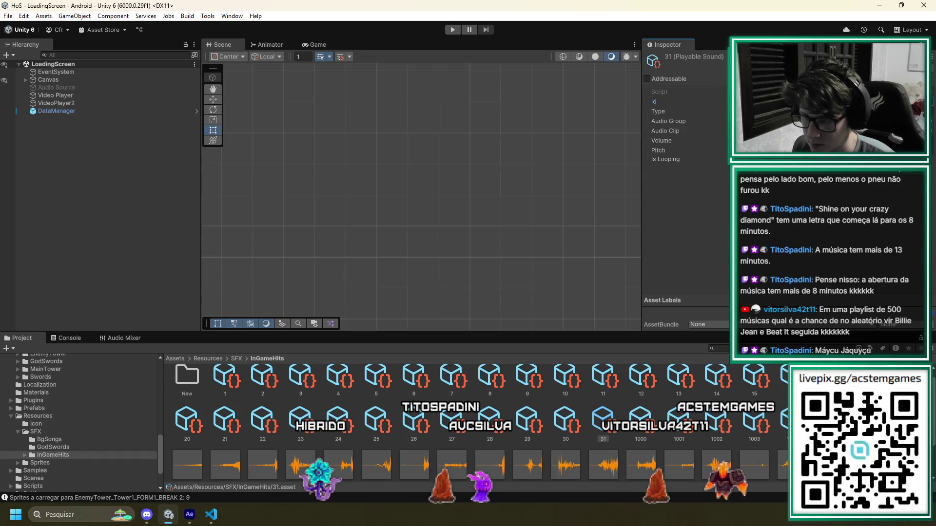
Browse Assets > InGame > Enemies folders 11, 8, 5, then open folder 6
scroll(671, 431, down, 2)
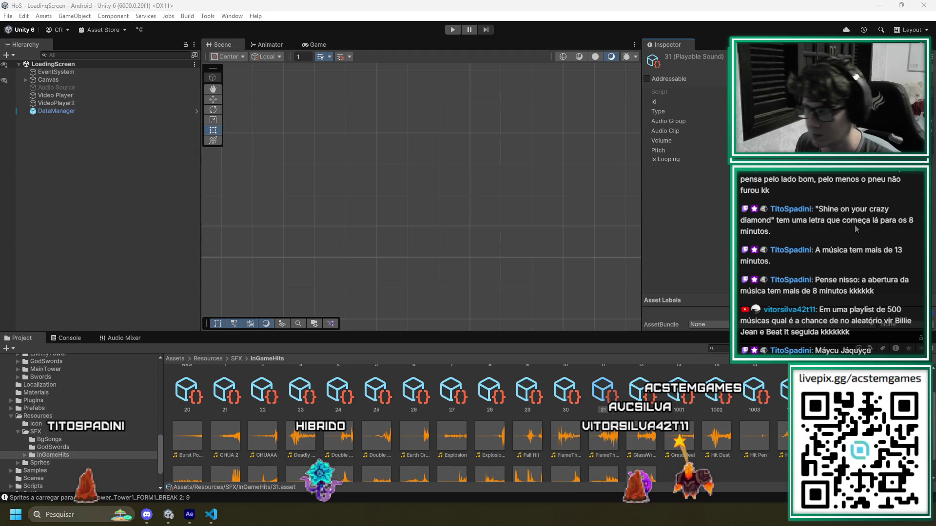
scroll(96, 432, up, 8)
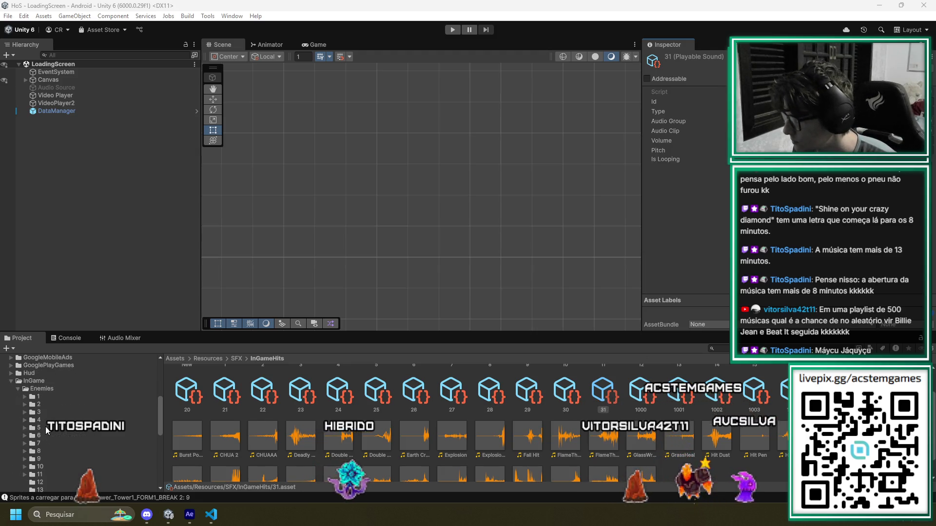
scroll(38, 430, up, 3)
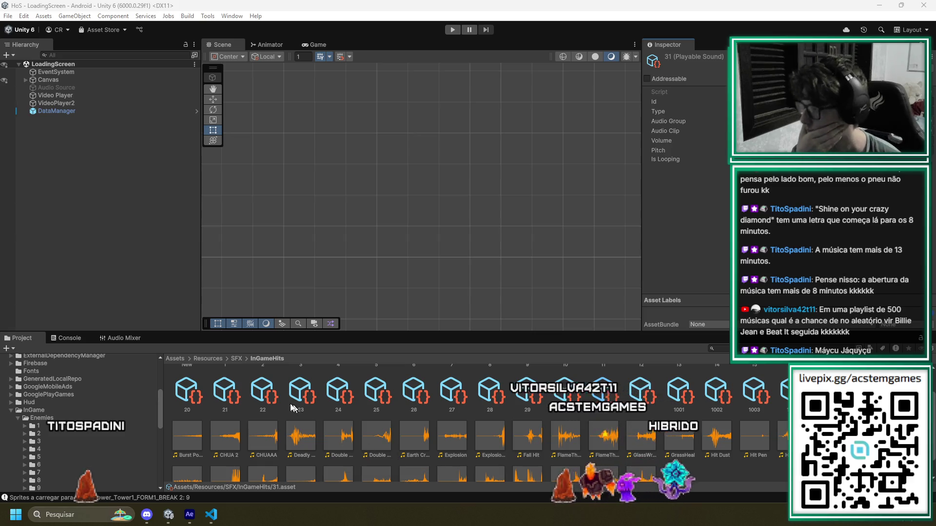
scroll(73, 403, up, 5)
scroll(76, 401, up, 1)
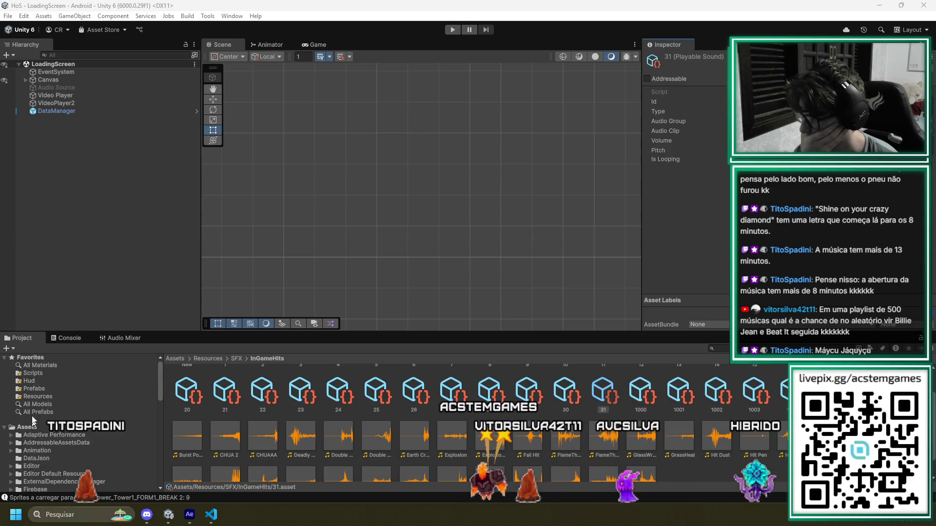
scroll(34, 399, down, 10)
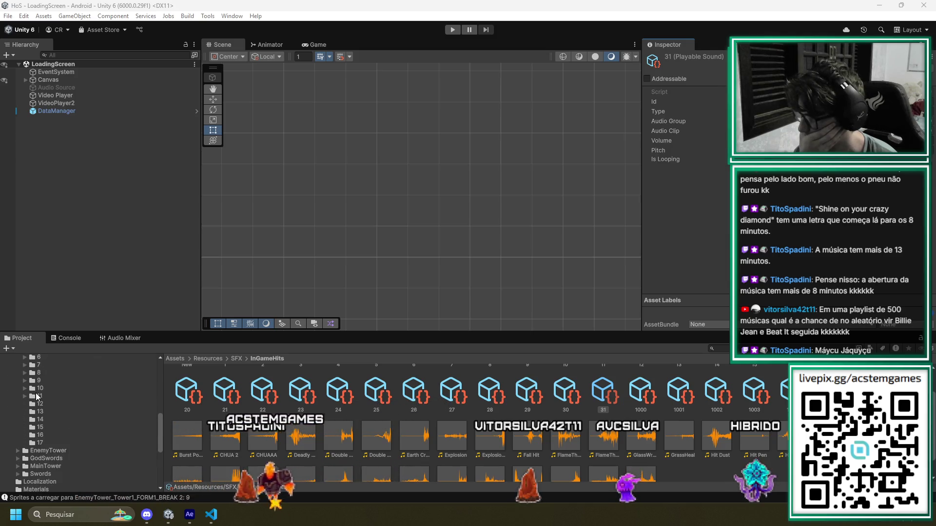
click(38, 397)
click(39, 373)
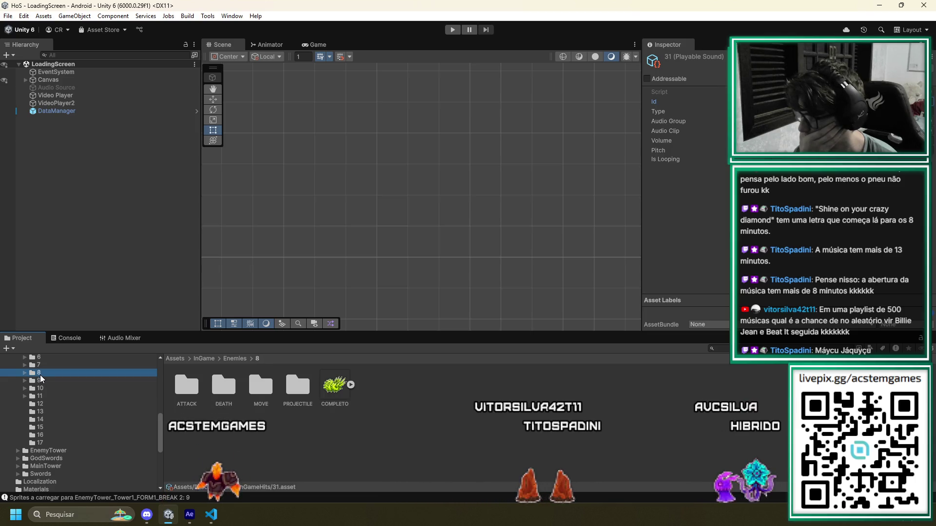
scroll(39, 382, up, 3)
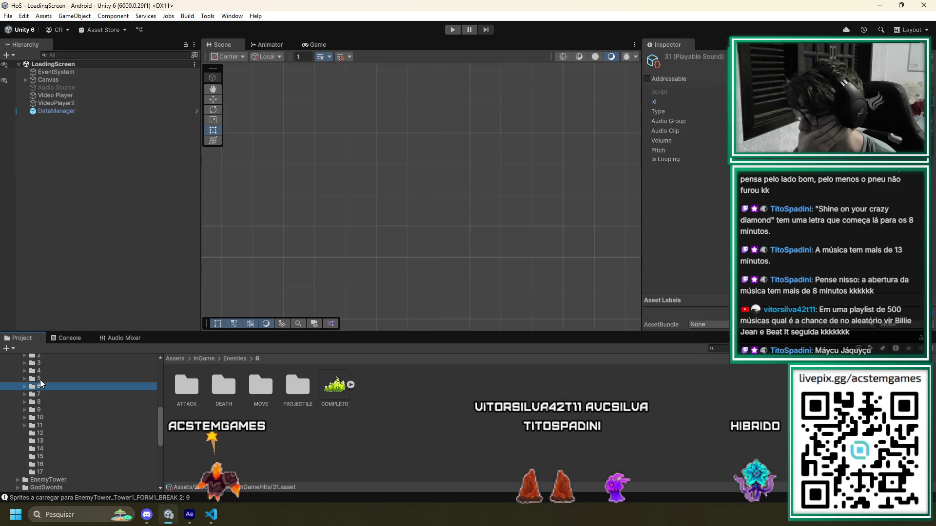
click(39, 379)
click(39, 387)
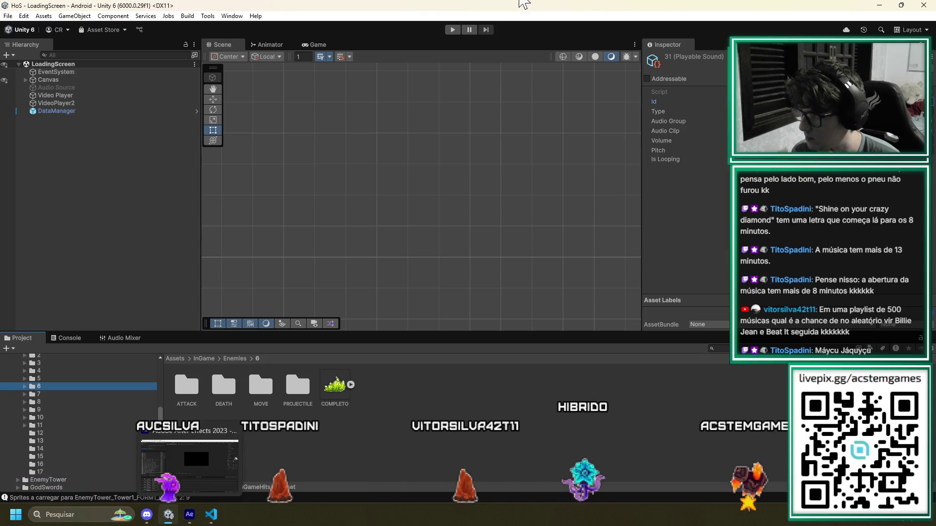
Enter Play mode so the game shows the Hands of Savior title screen
click(454, 30)
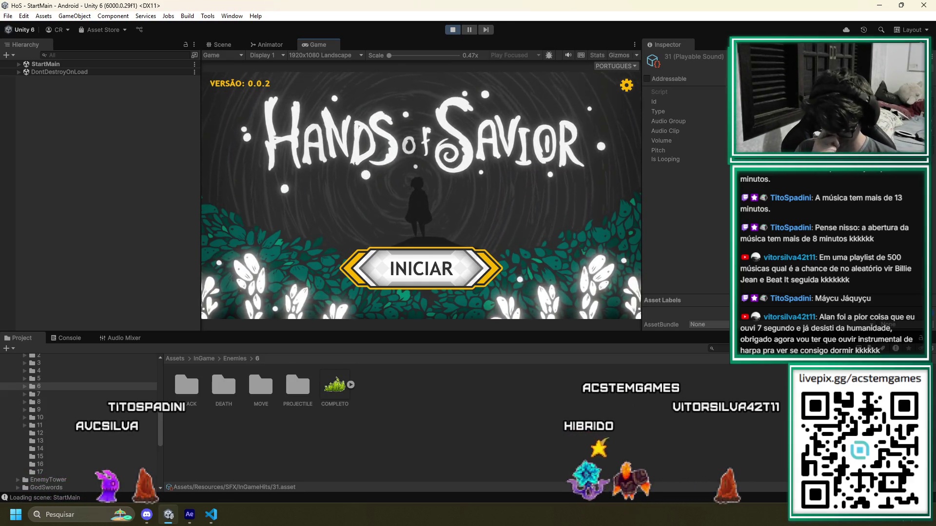
Go through INICIAR, MAPA and ENTRAR!, pan the Chapter 1 map, and start level 6
click(445, 250)
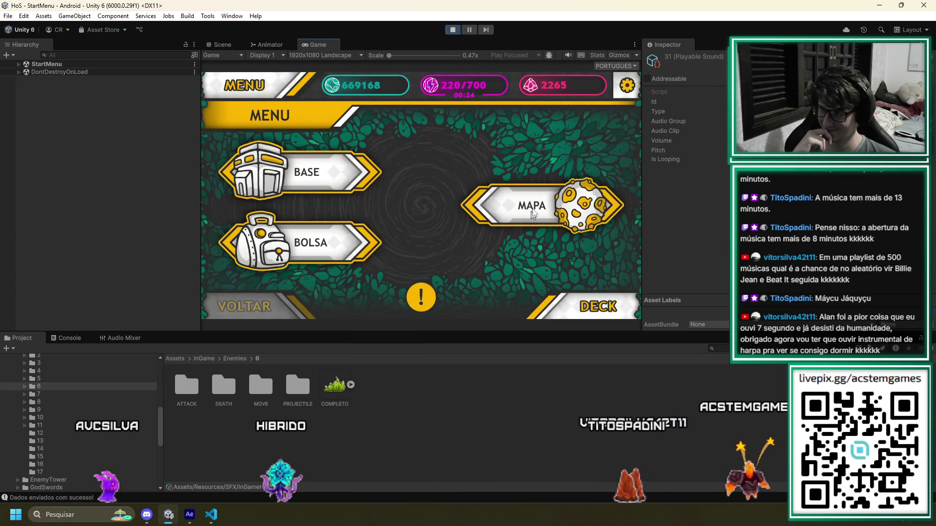
click(527, 217)
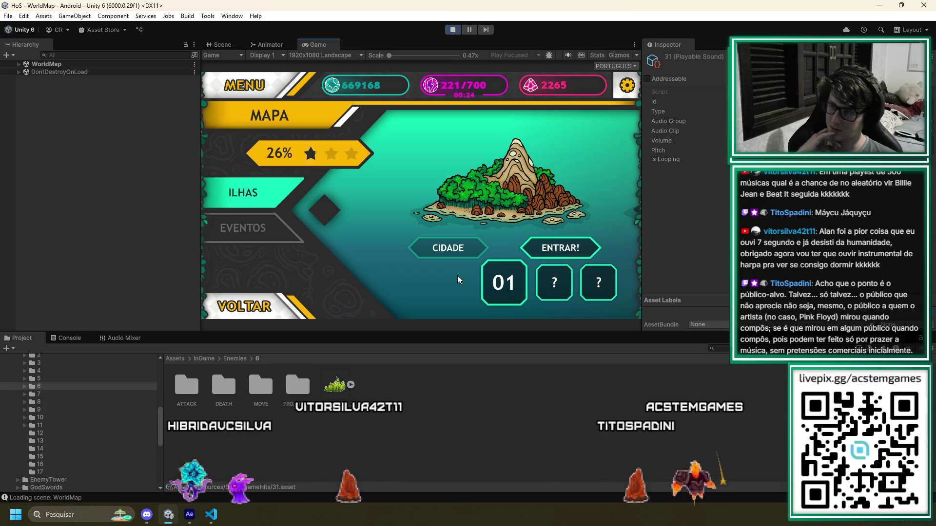
click(569, 246)
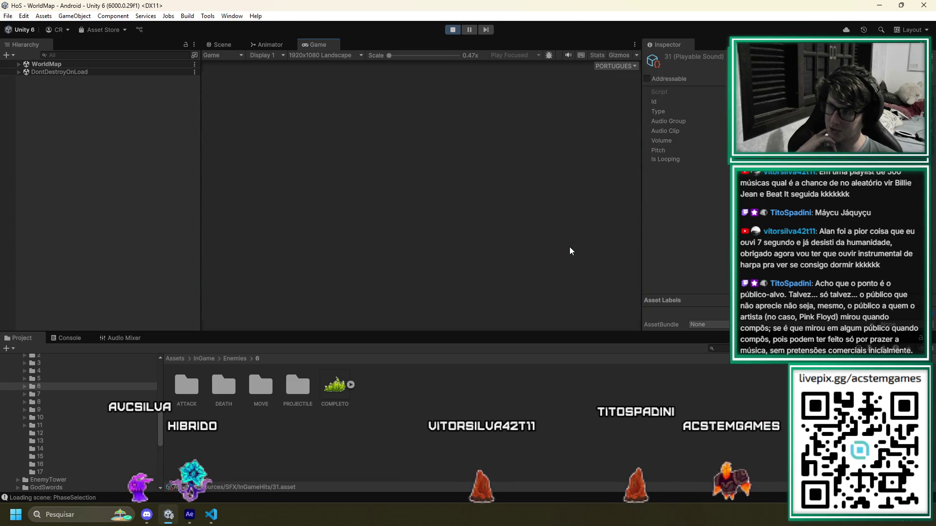
drag(569, 246, 507, 256)
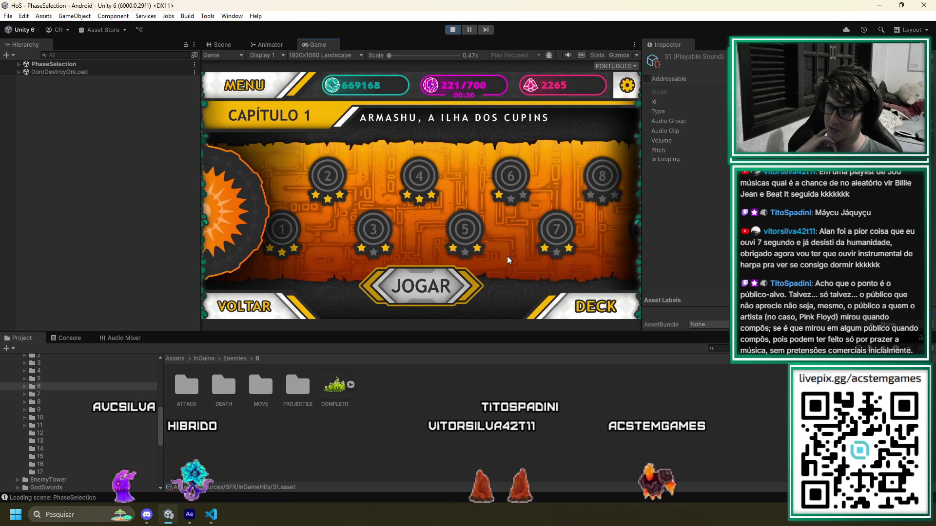
mouse_move(587, 252)
mouse_down()
mouse_move(476, 259)
mouse_move(583, 251)
mouse_up()
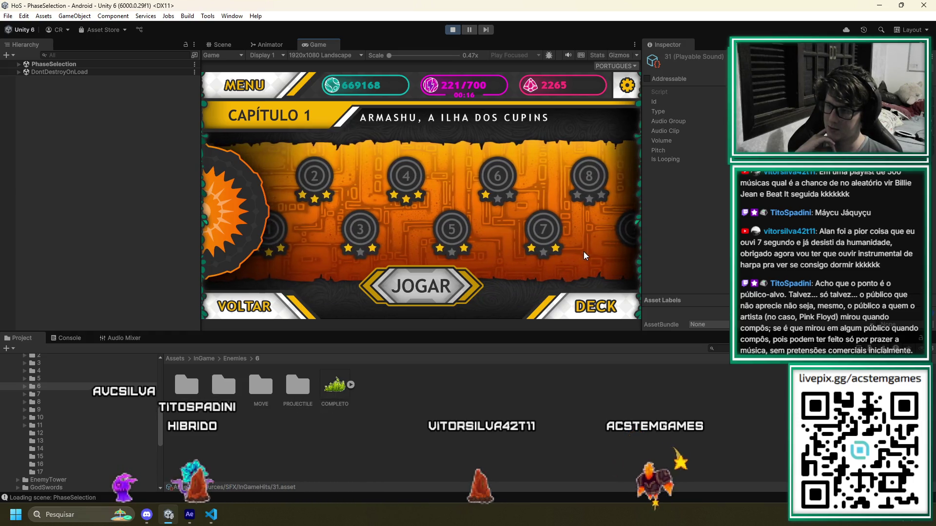
click(507, 179)
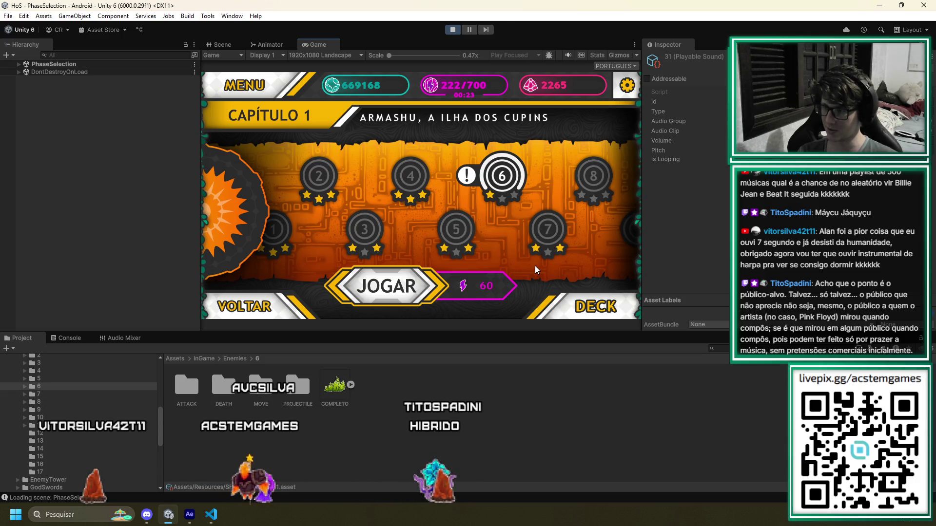
click(379, 292)
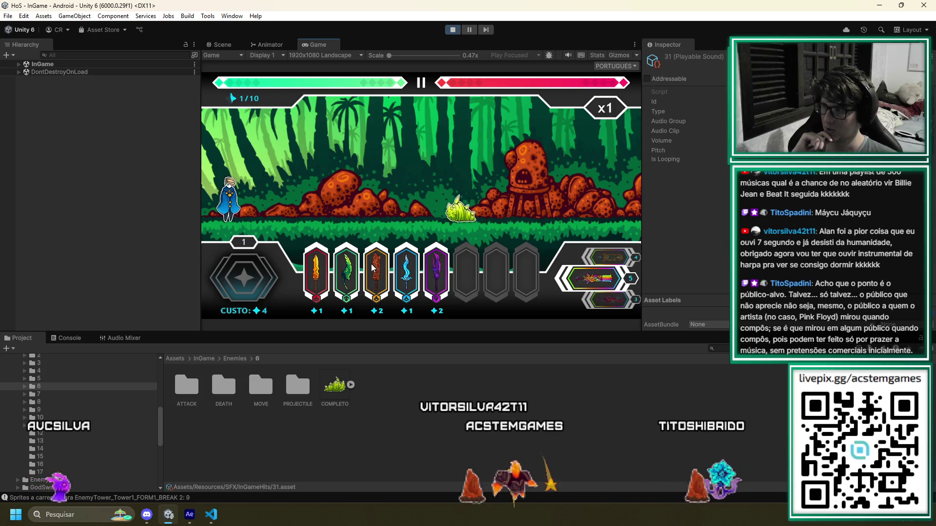
Play the orange attack card against the enemy to hear the hit, then exit Play mode
click(374, 266)
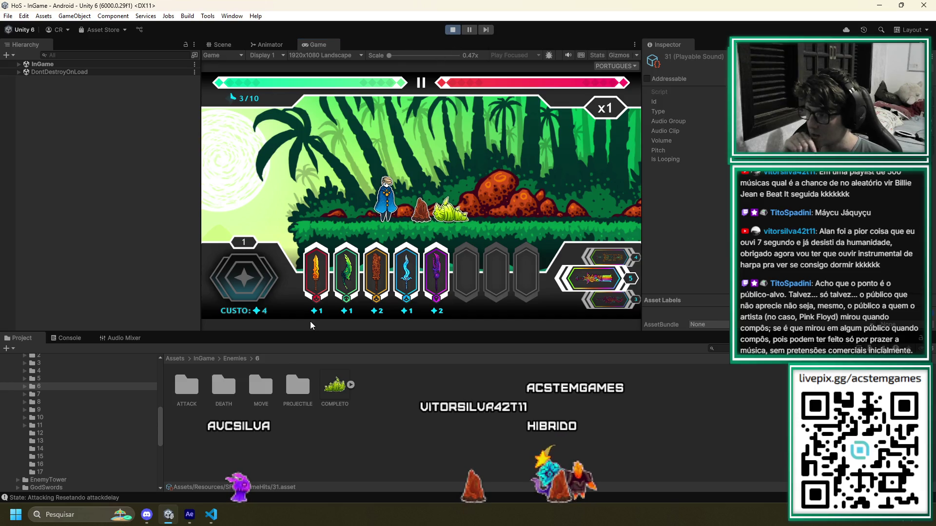
key(ctrl+p)
Select the AllPlayableSounds asset in the SFX folder and expand its Elemental Sounds list
scroll(81, 444, down, 5)
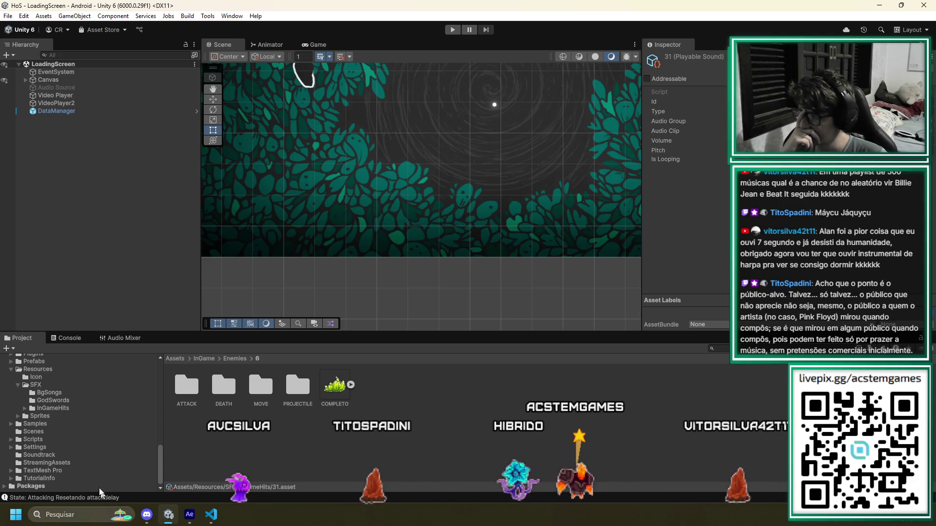
click(22, 385)
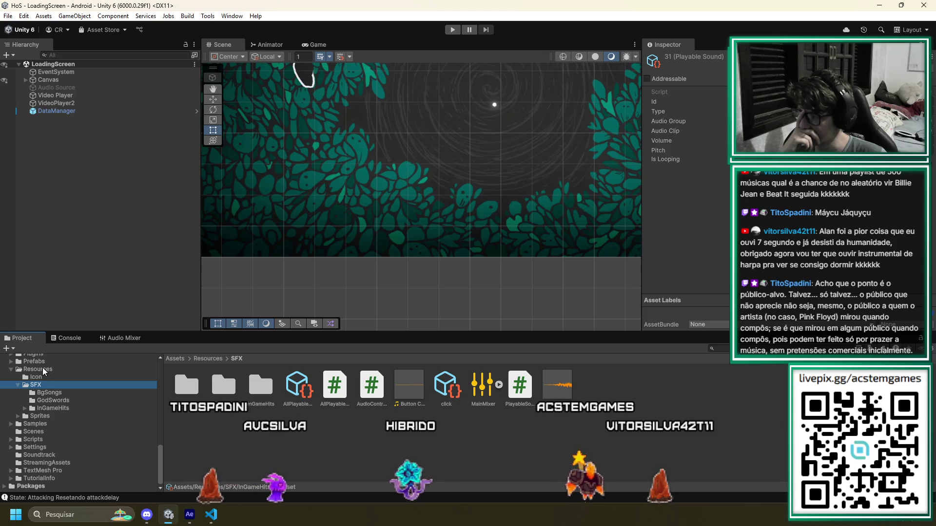
scroll(45, 389, up, 5)
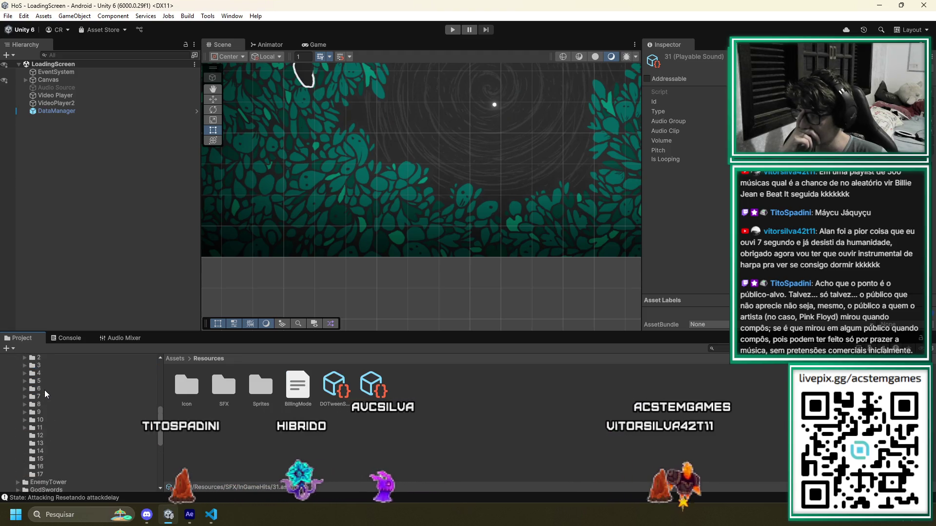
click(39, 373)
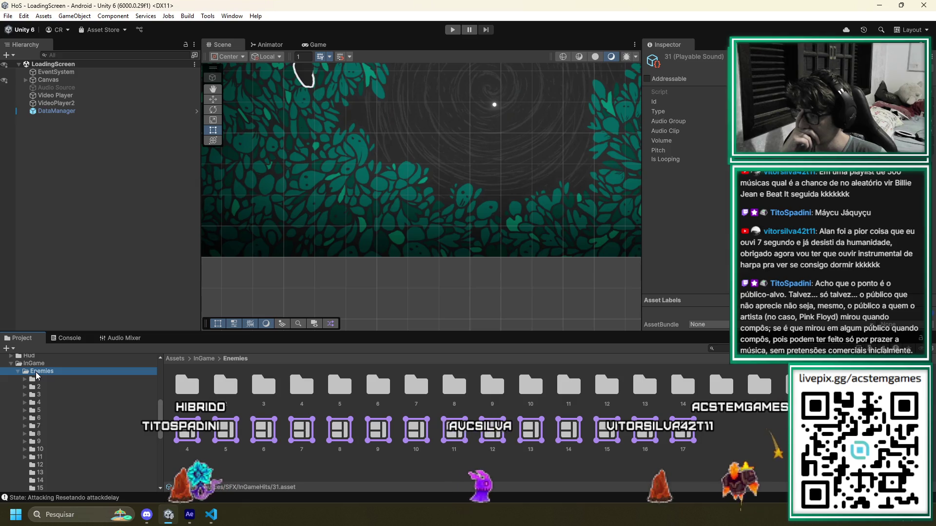
scroll(40, 385, down, 5)
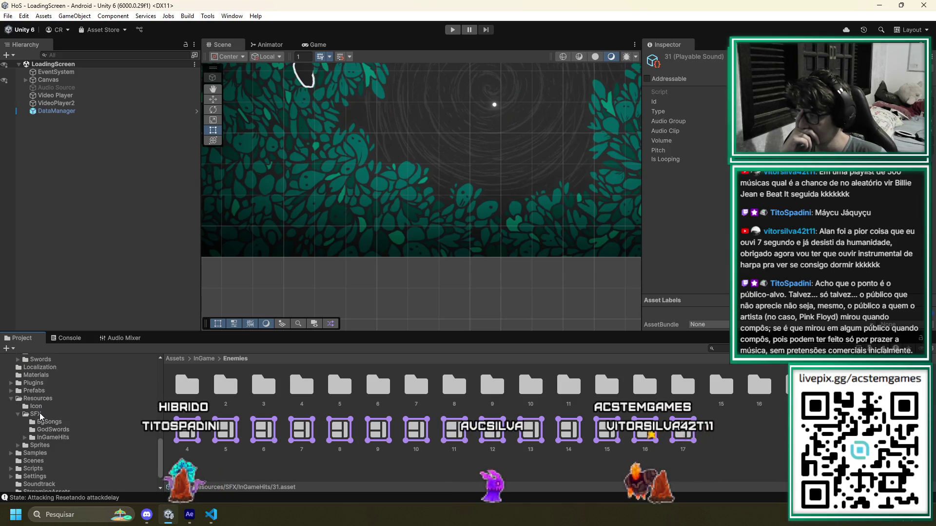
click(34, 414)
click(298, 387)
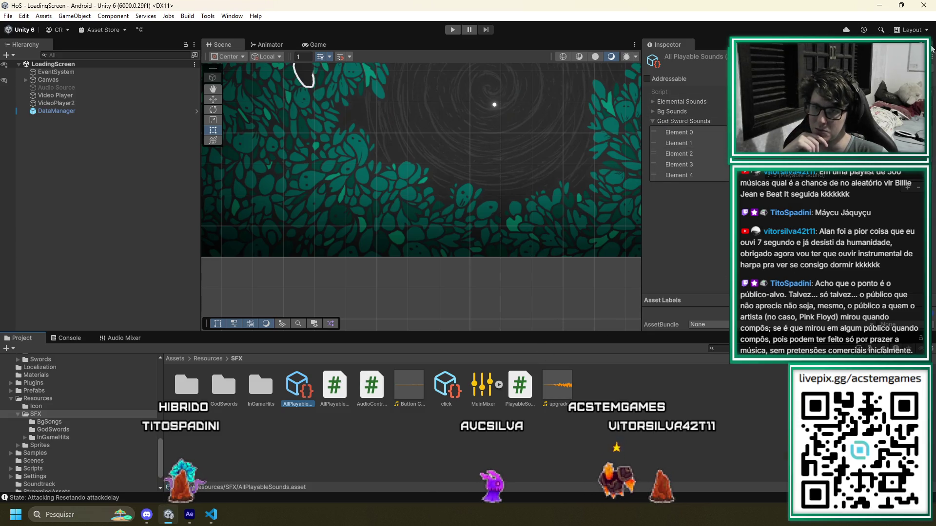
click(653, 102)
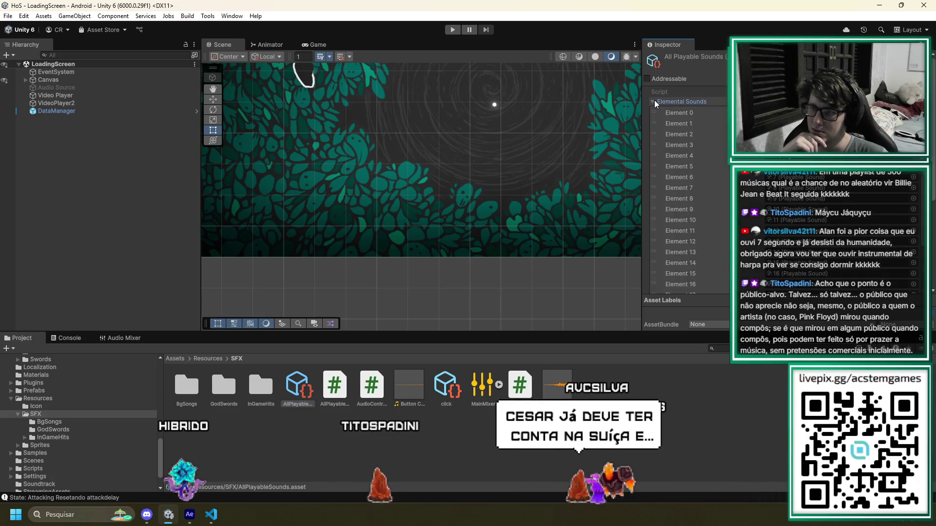
Open InGameHits and drag Element 35 up to sit right after Element 28
scroll(697, 227, down, 10)
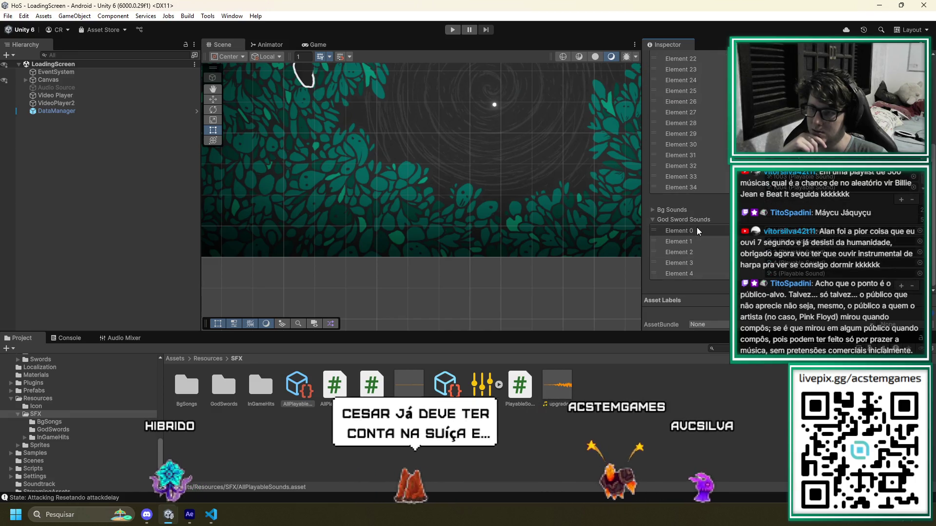
scroll(697, 227, up, 5)
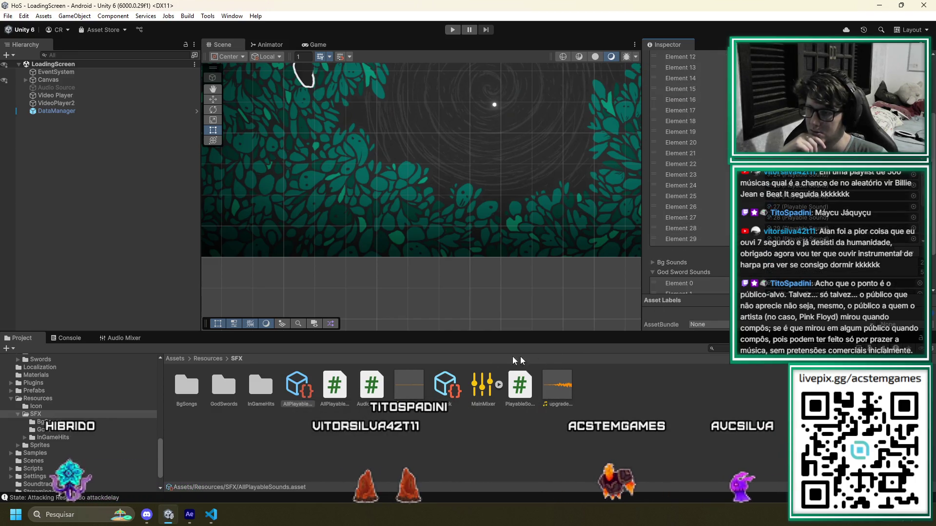
scroll(798, 200, down, 3)
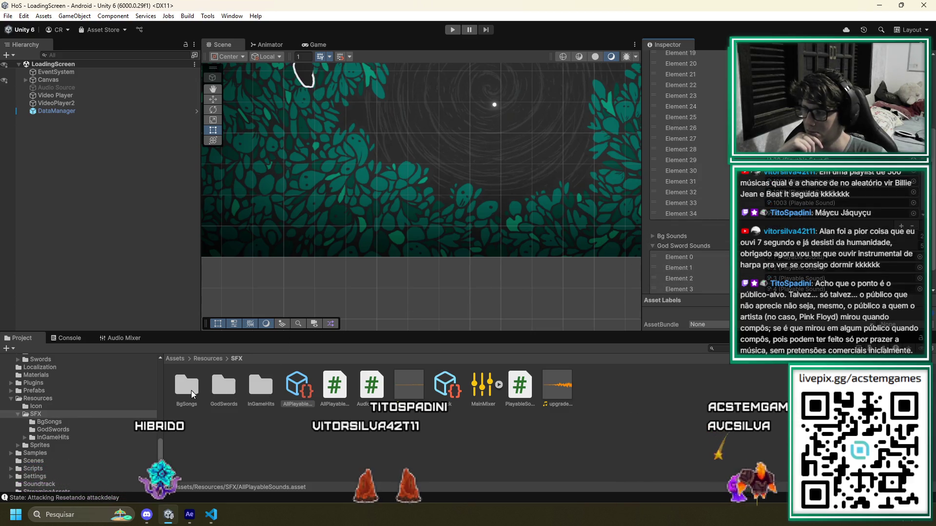
double_click(255, 387)
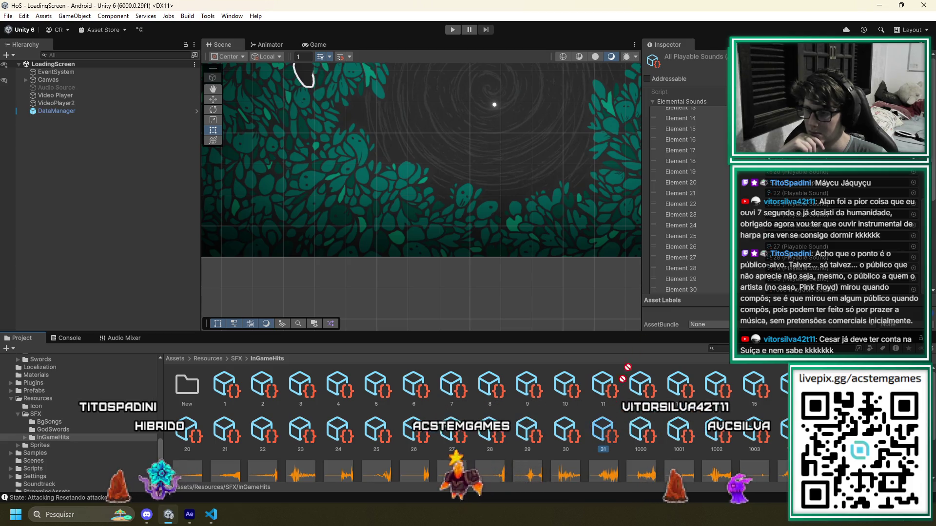
drag(618, 385, 738, 215)
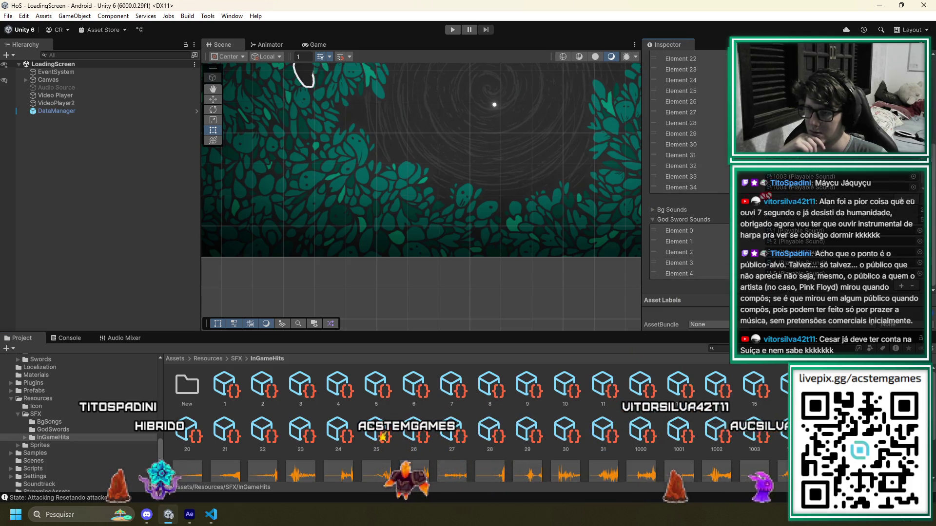
scroll(687, 171, up, 3)
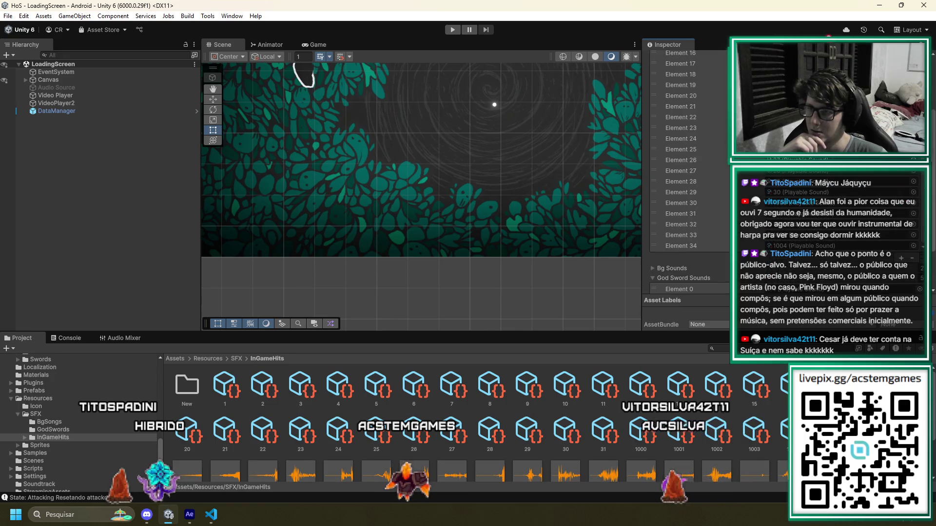
scroll(687, 170, up, 4)
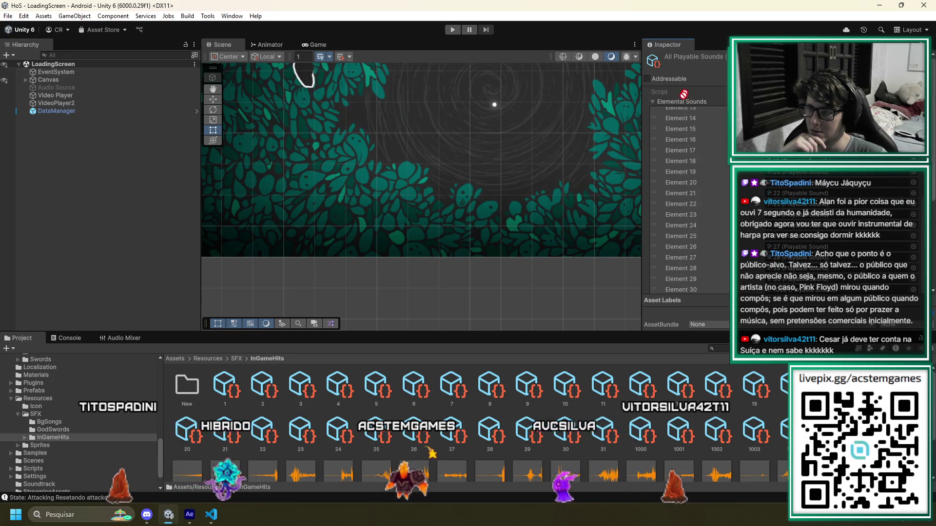
scroll(674, 115, down, 7)
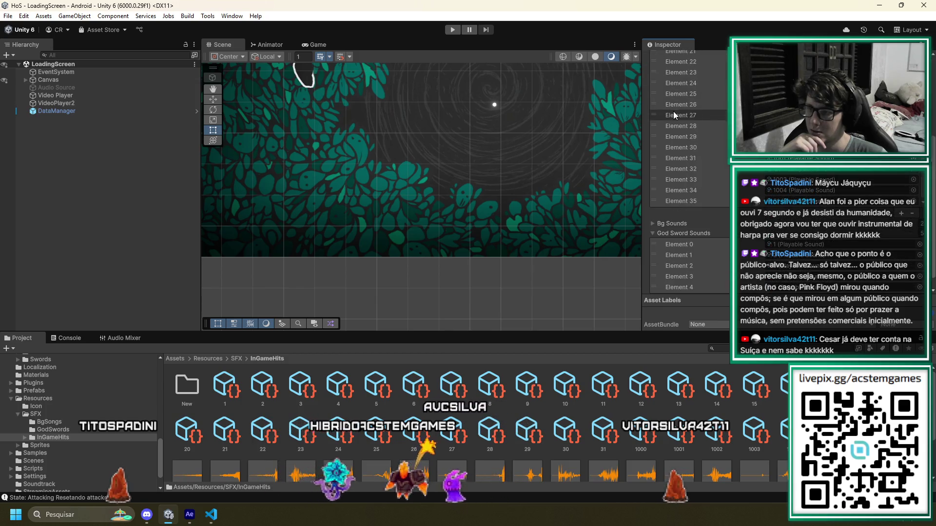
drag(683, 201, 682, 146)
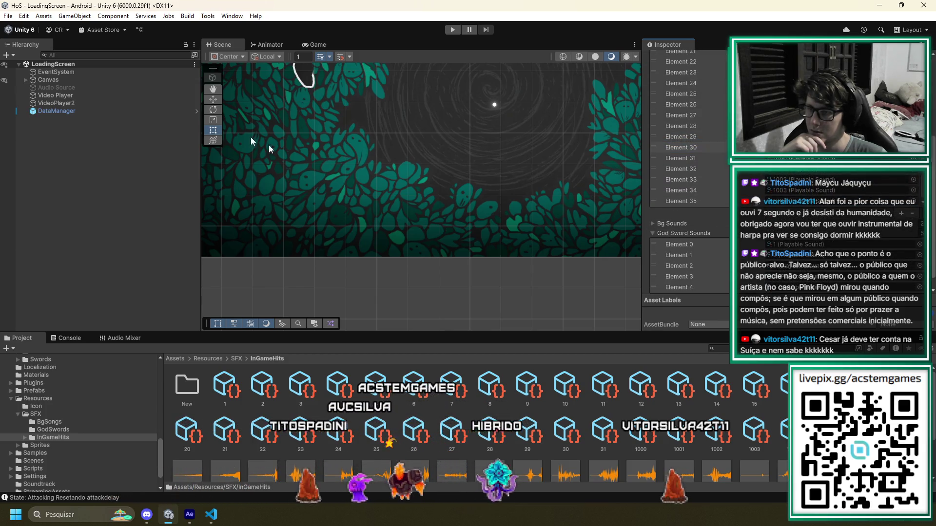
click(451, 30)
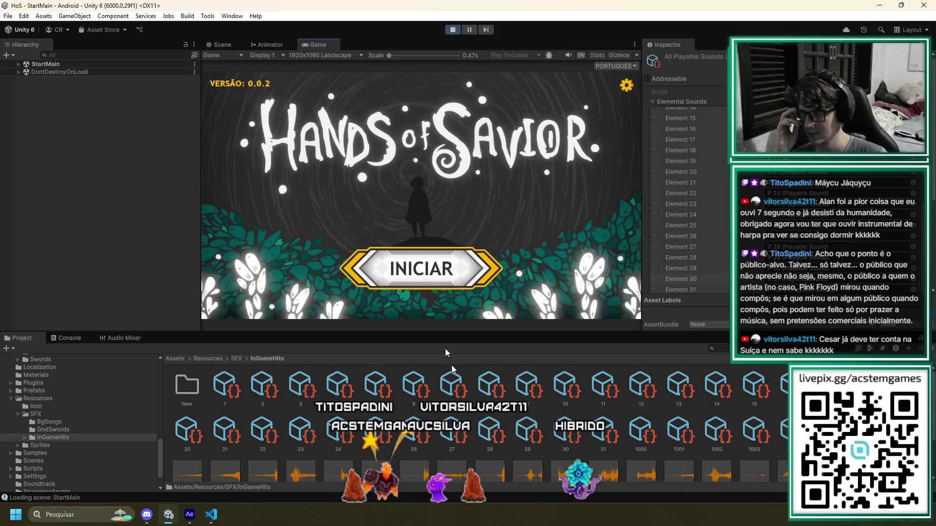
Click INICIAR on the title screen, then maximize the browser window
click(417, 265)
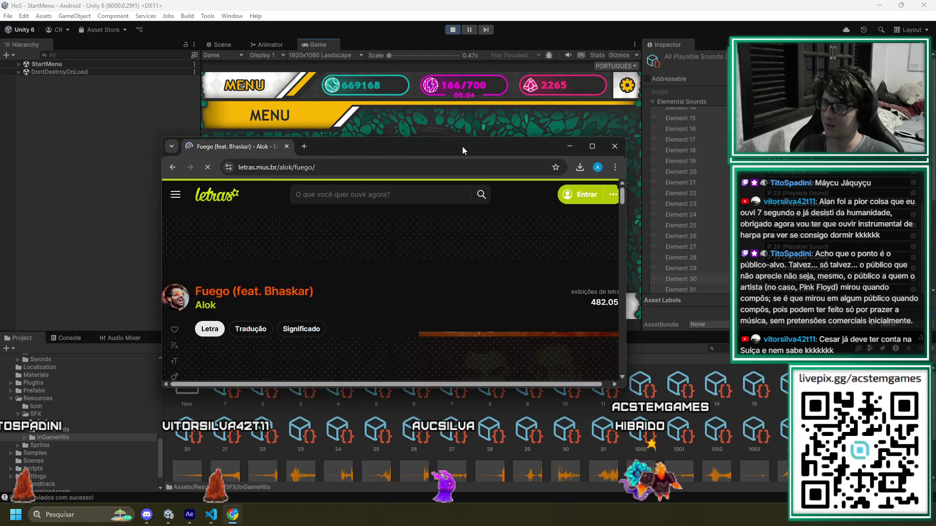
double_click(462, 146)
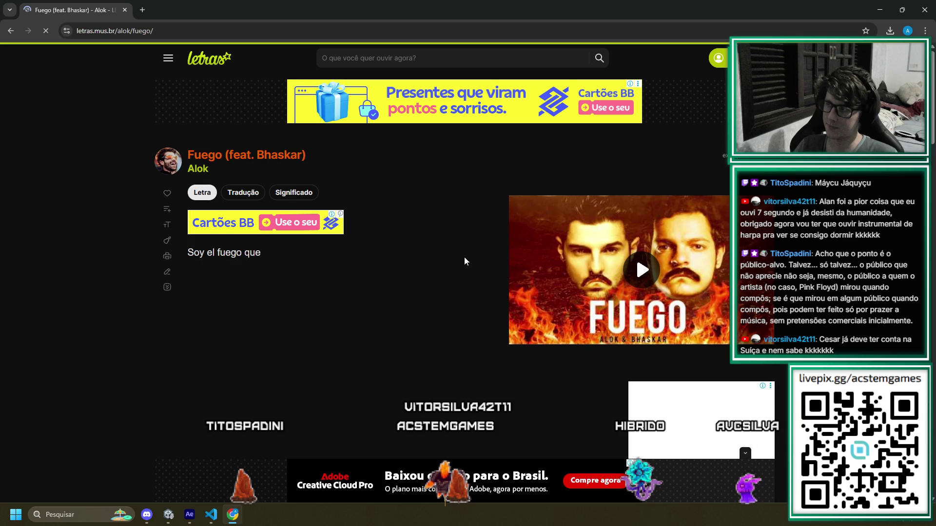
Select the lyric line 'Soy el fuego que' in Chrome, then return to the running game
drag(464, 261, 183, 259)
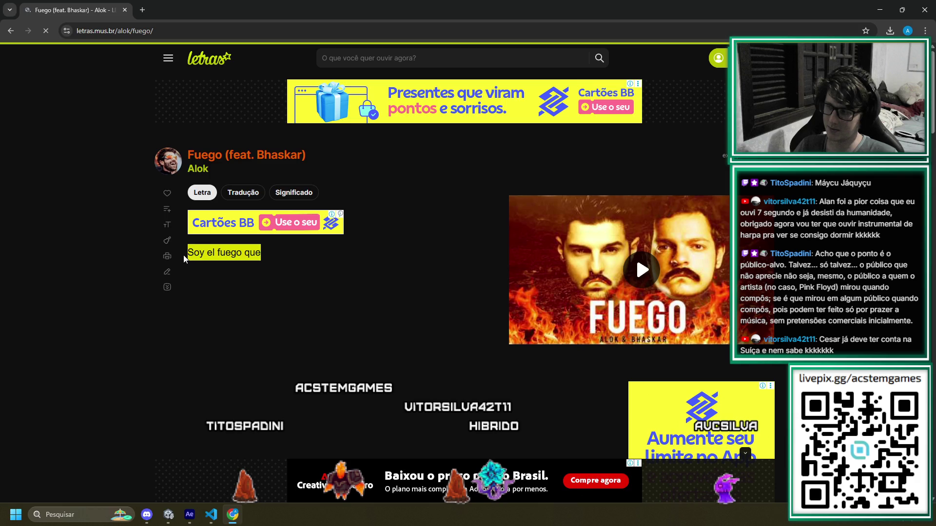
scroll(276, 299, down, 4)
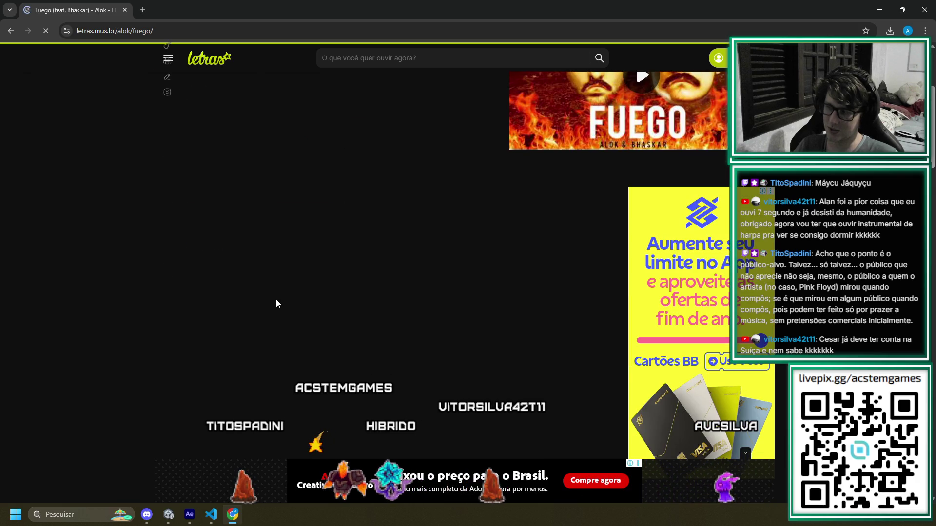
scroll(276, 303, up, 4)
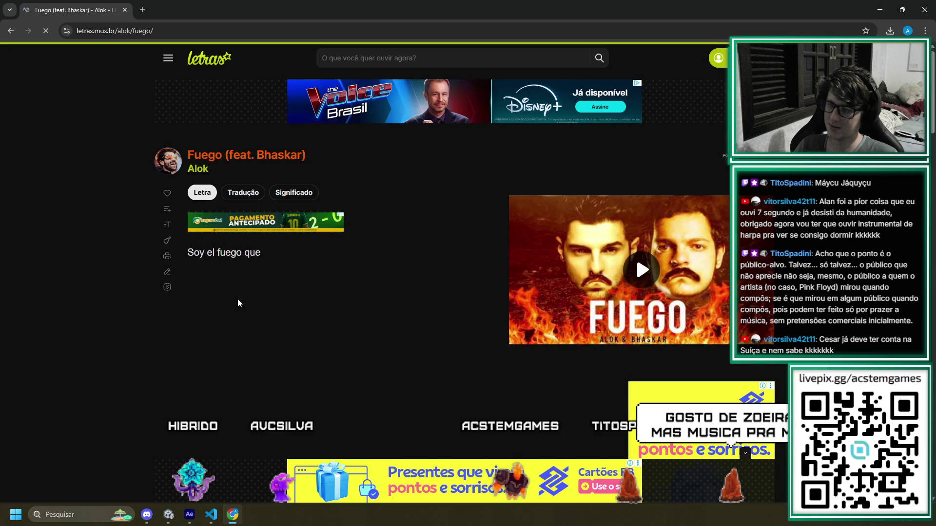
key(alt+Tab)
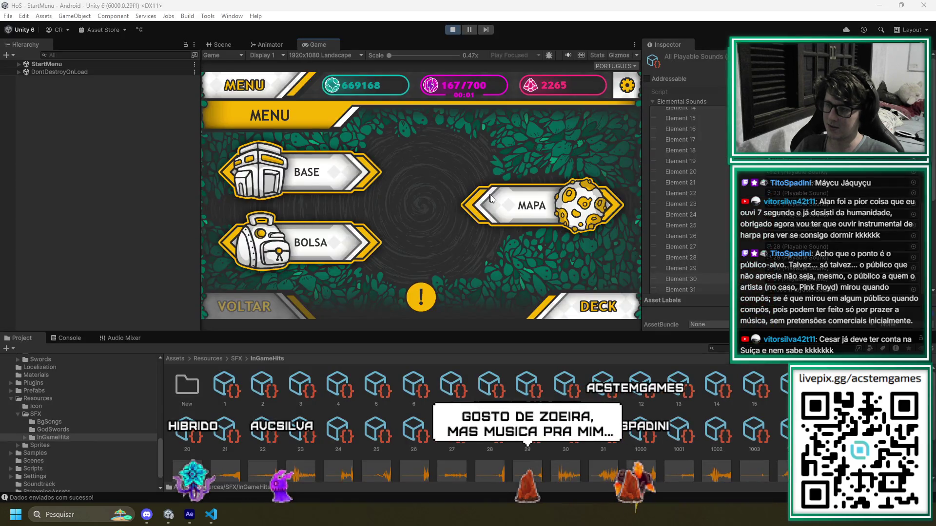
Start phase 6 of Chapter 1 from the game's map
click(490, 195)
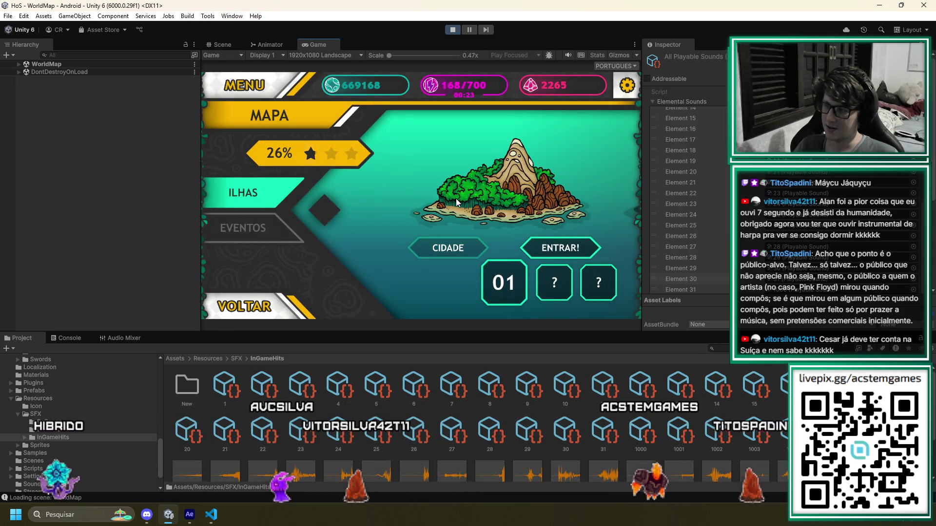
click(549, 247)
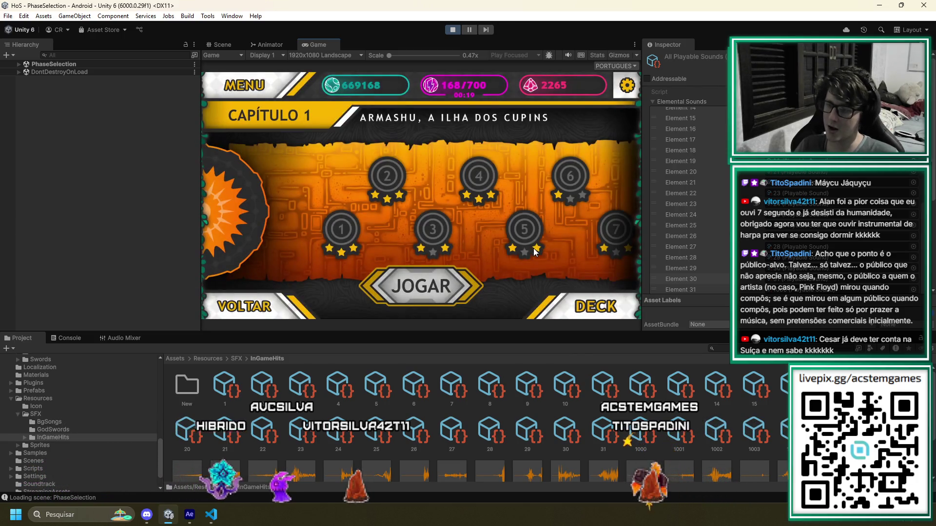
click(561, 189)
click(422, 291)
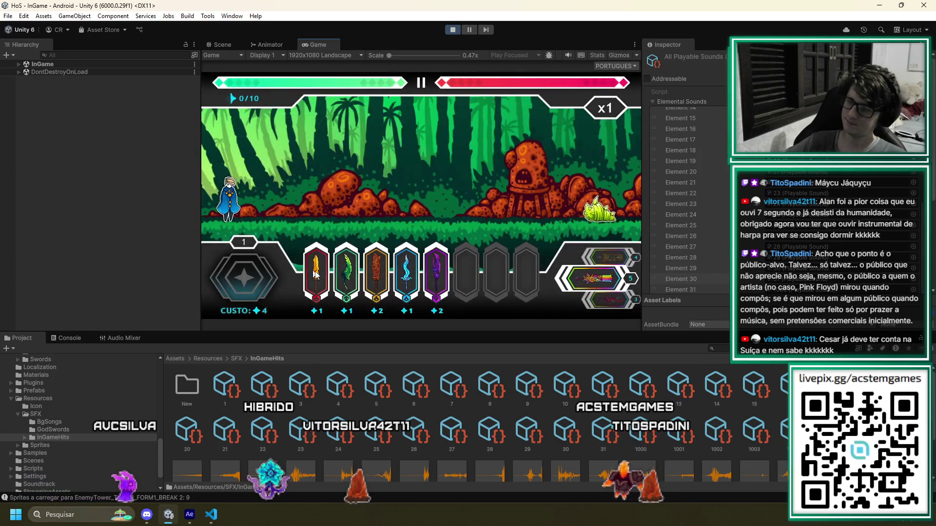
Attack with the red fire sword card to hear the hit, then stop the game
click(314, 273)
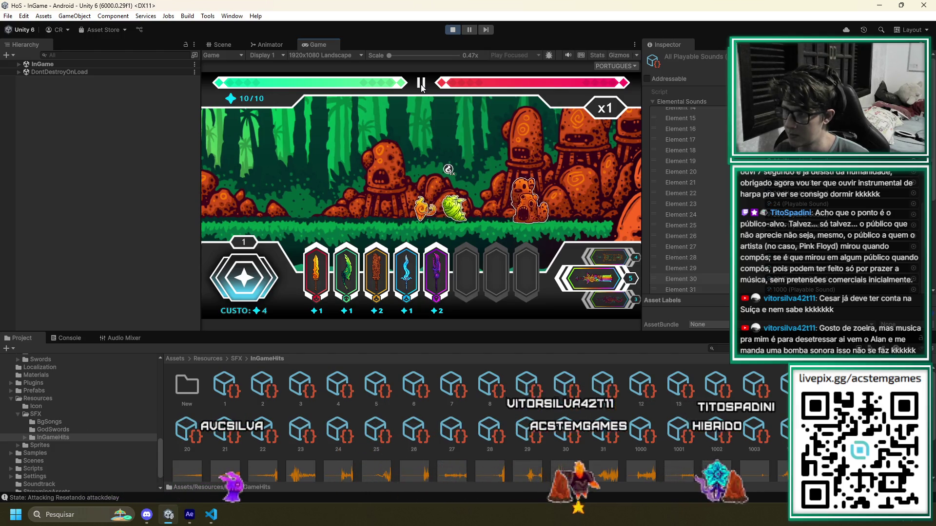
click(452, 31)
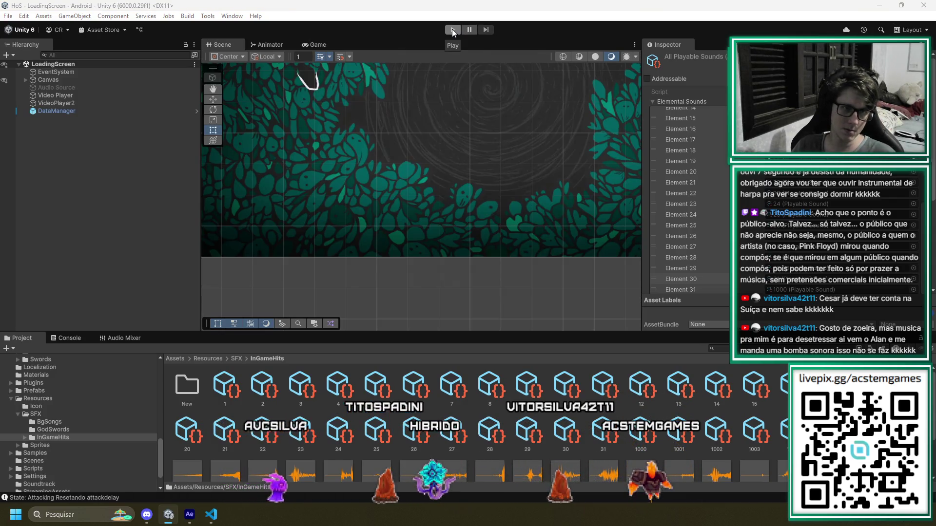
key(alt+Tab)
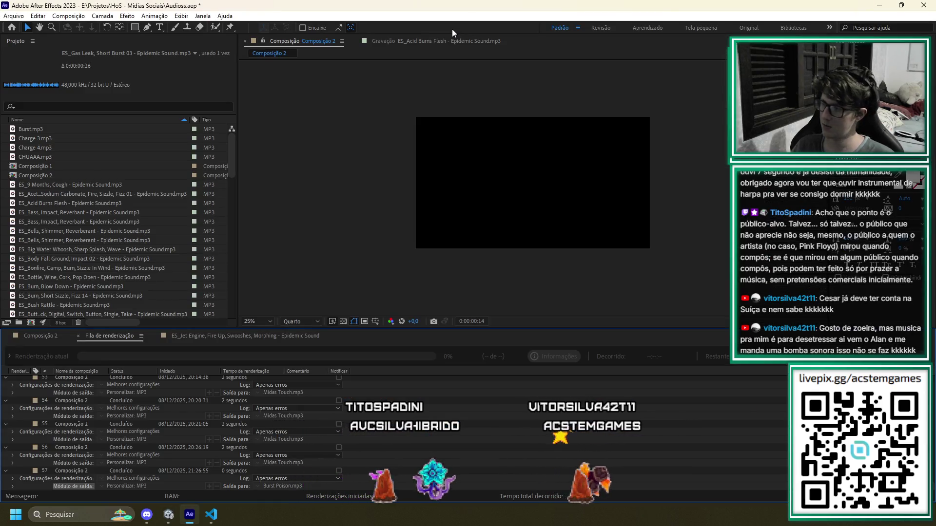
Duplicate the Gas Leak, Short Burst 03 layer in Composição 2 and shift the copy earlier
click(31, 337)
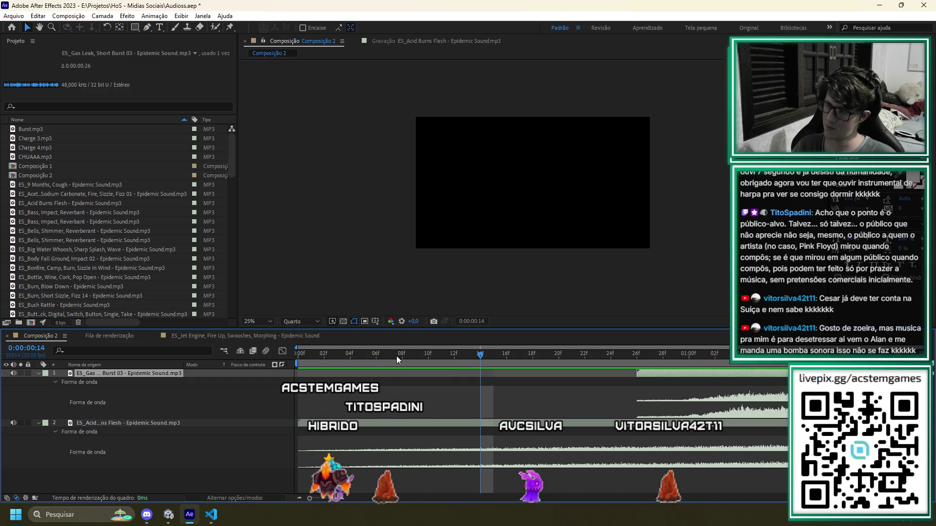
key(space)
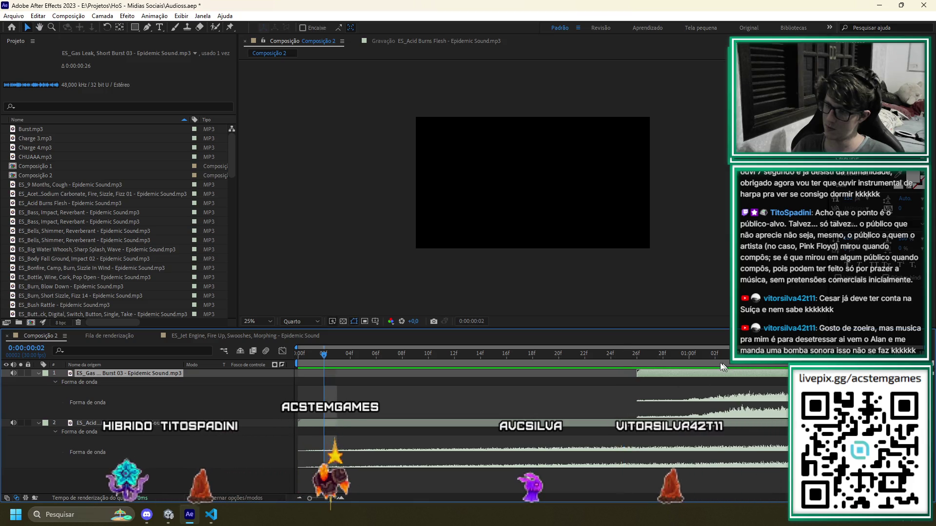
key(ctrl+d)
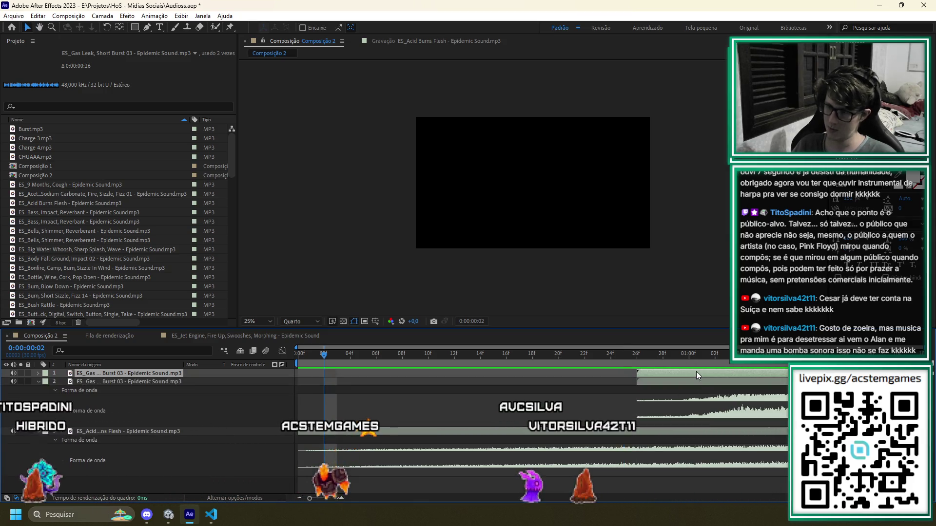
drag(696, 371, 477, 365)
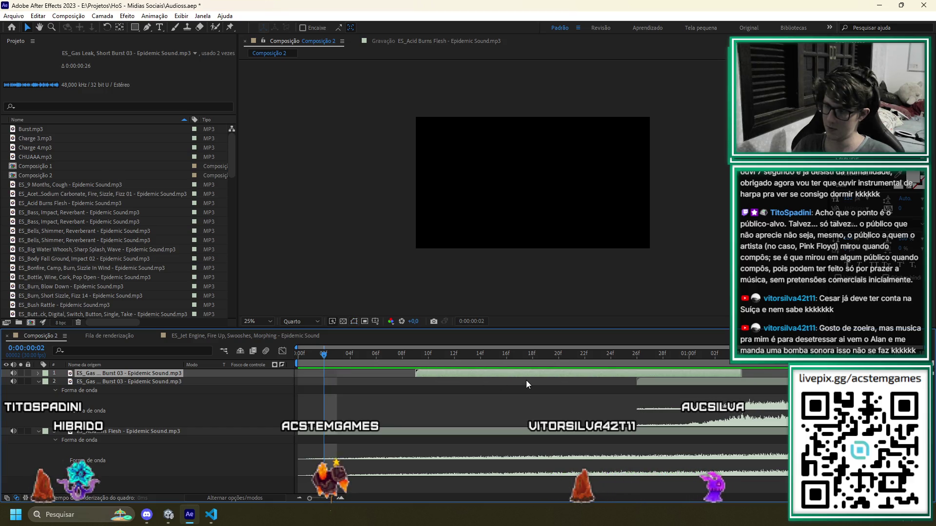
key(space)
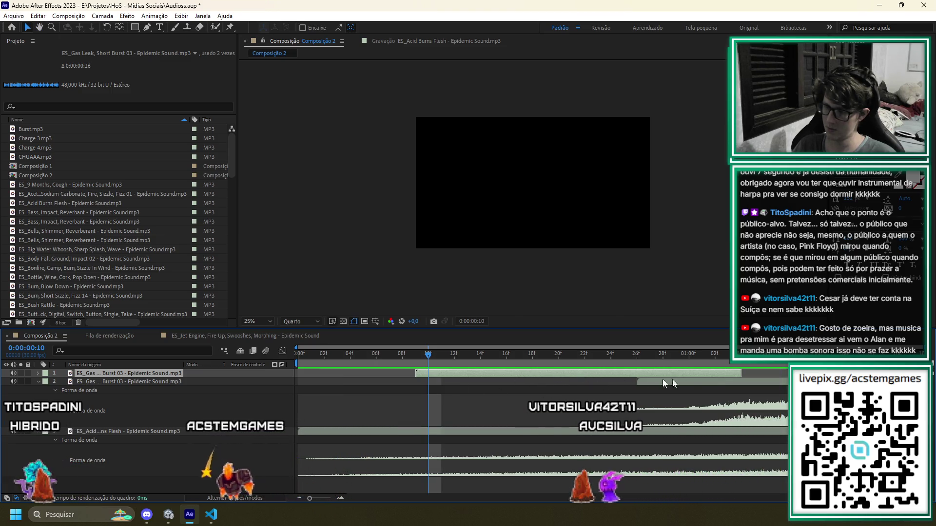
Align the copy's start with the current time, reorder the Burst layers, and rewind to the start
drag(488, 375, 528, 381)
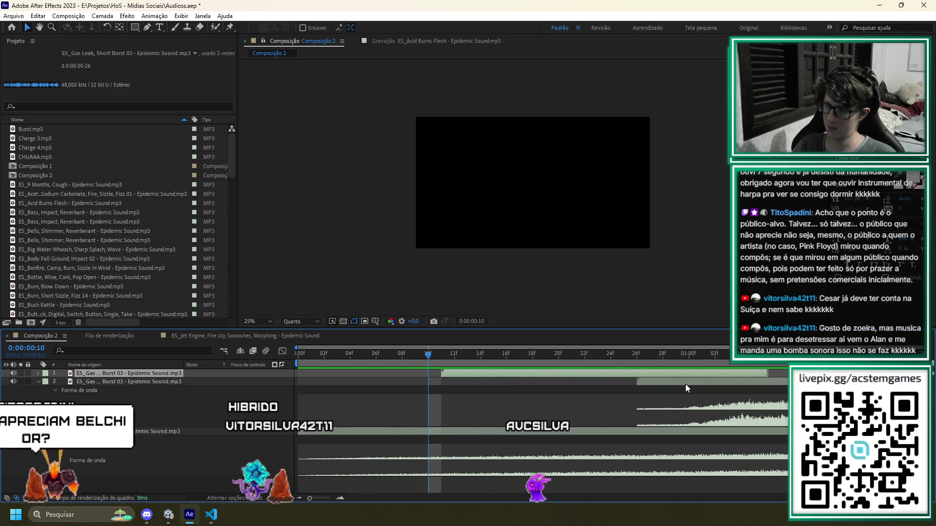
drag(113, 383, 125, 370)
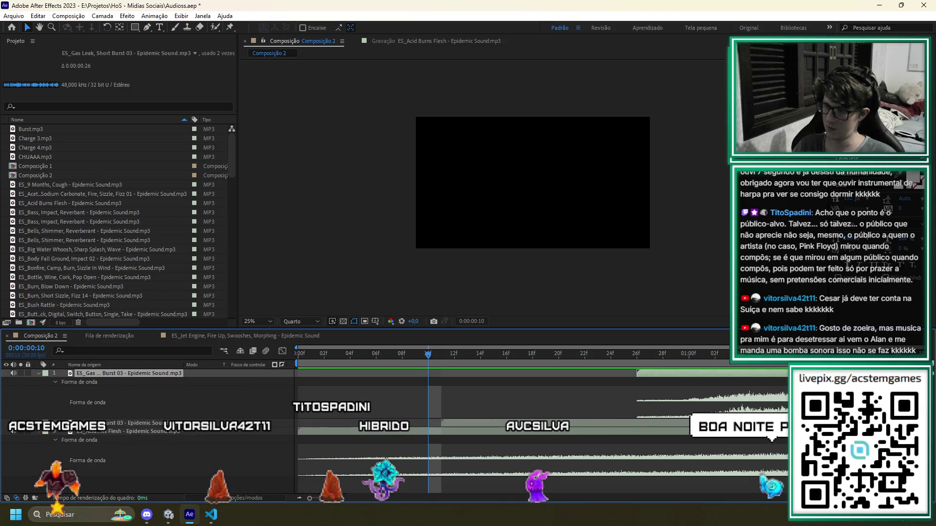
click(121, 423)
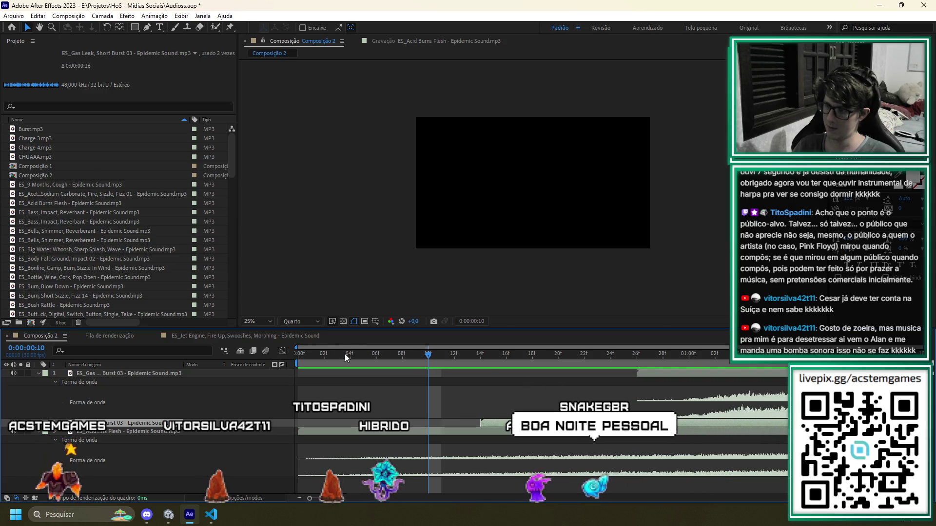
drag(344, 353, 3, 344)
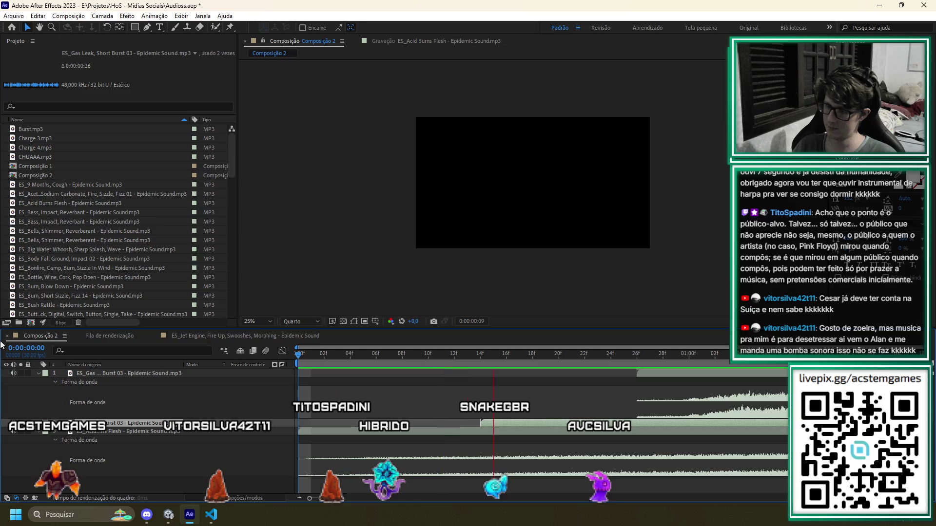
Play back the layered hit, then set layer 2's in-point to 0:00:00:14 with Alt+[
key(space)
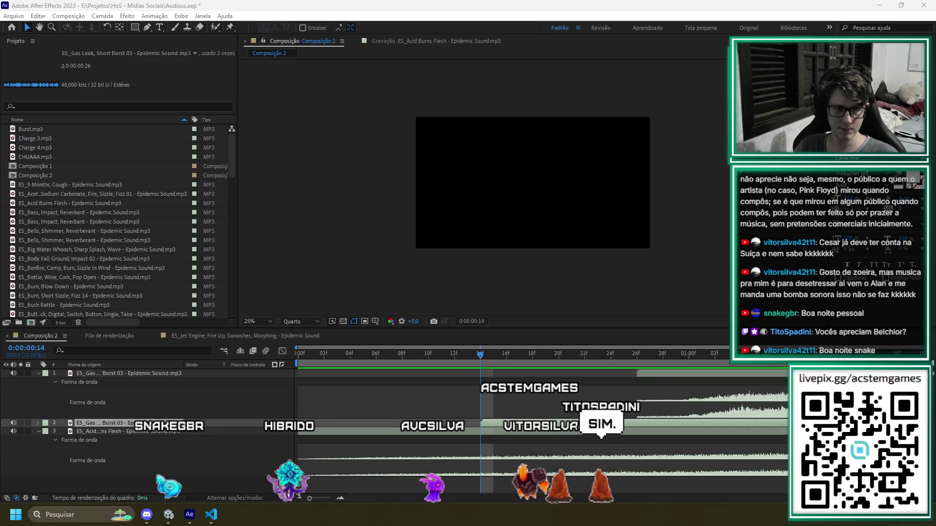
key(alt+bracketleft)
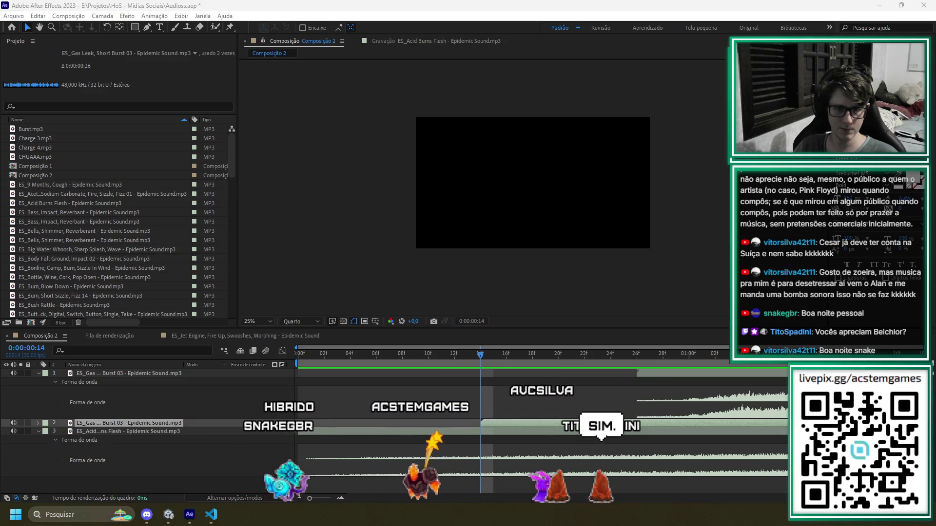
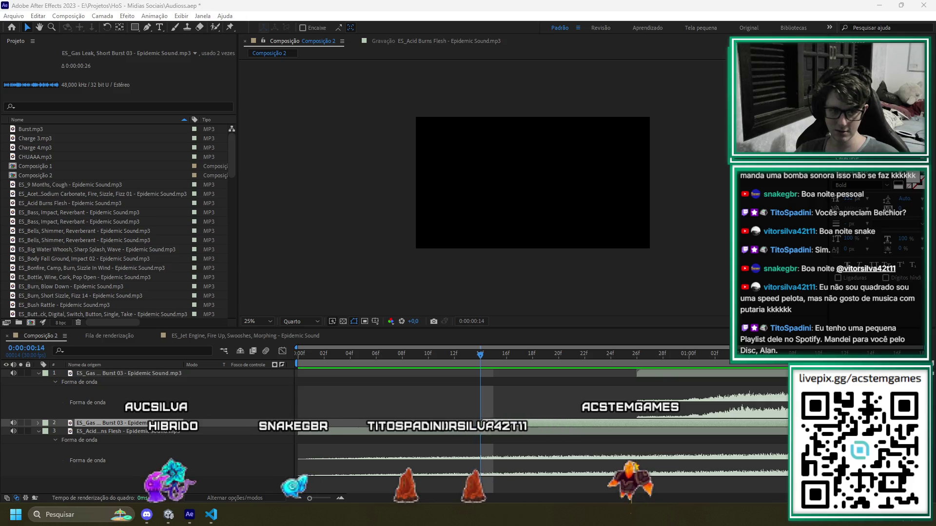
Move the Gas Burst 03 layer's in-point to the playhead at frame 14
key(bracketleft)
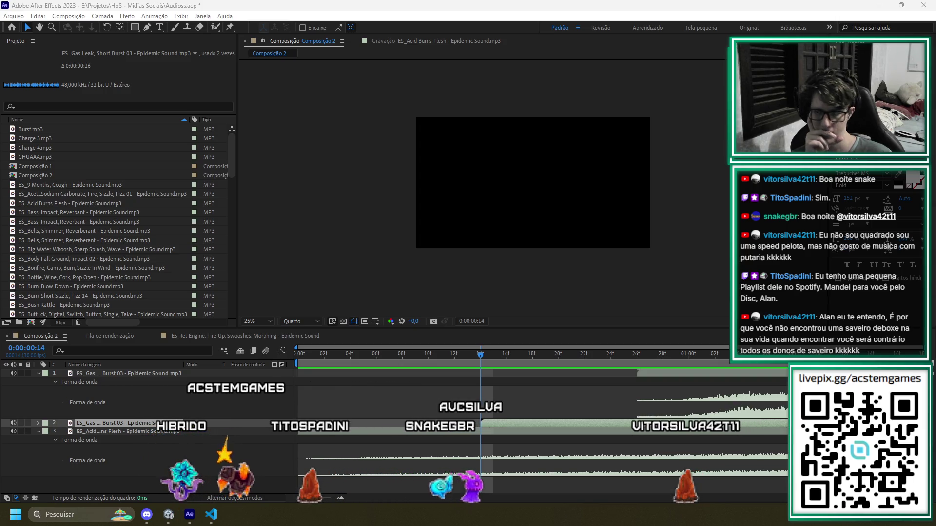
Add the Pressure - Epidemic Sound.mp3 clip to Composição 2 above the existing sounds
drag(516, 366, 511, 388)
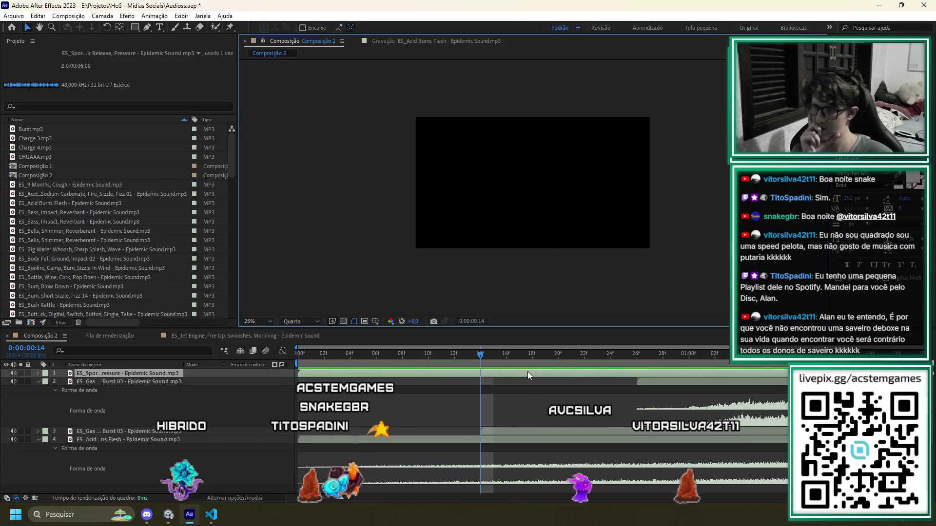
Trim the start of the new pressure-release sound and preview the audio
key(l)
key(l)
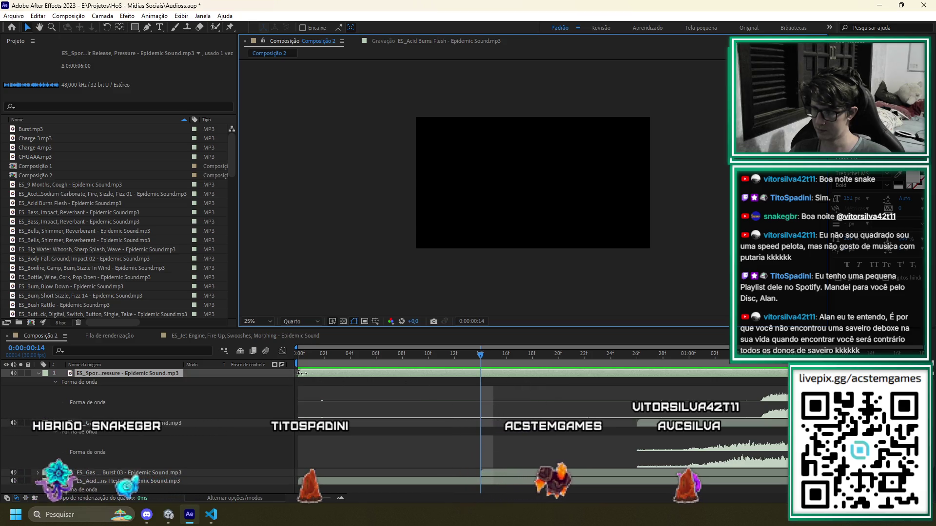
drag(296, 373, 755, 386)
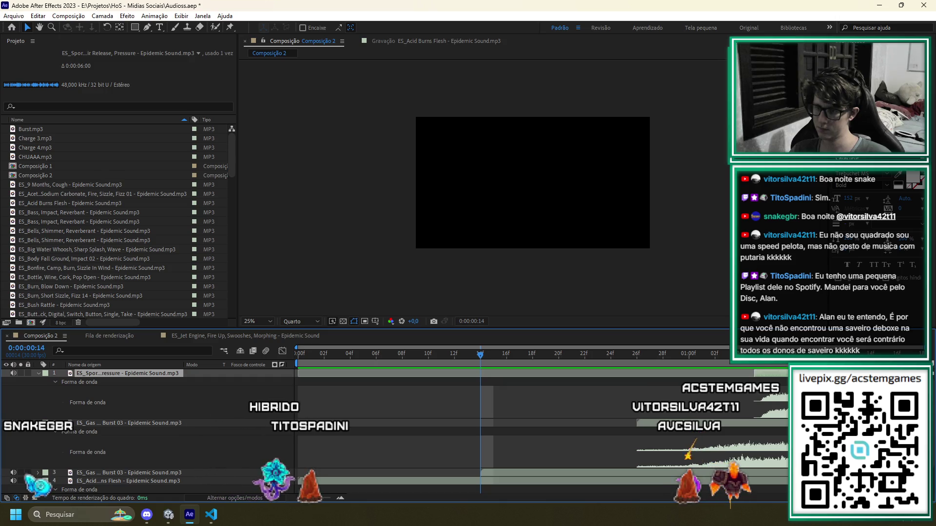
drag(468, 383, 350, 384)
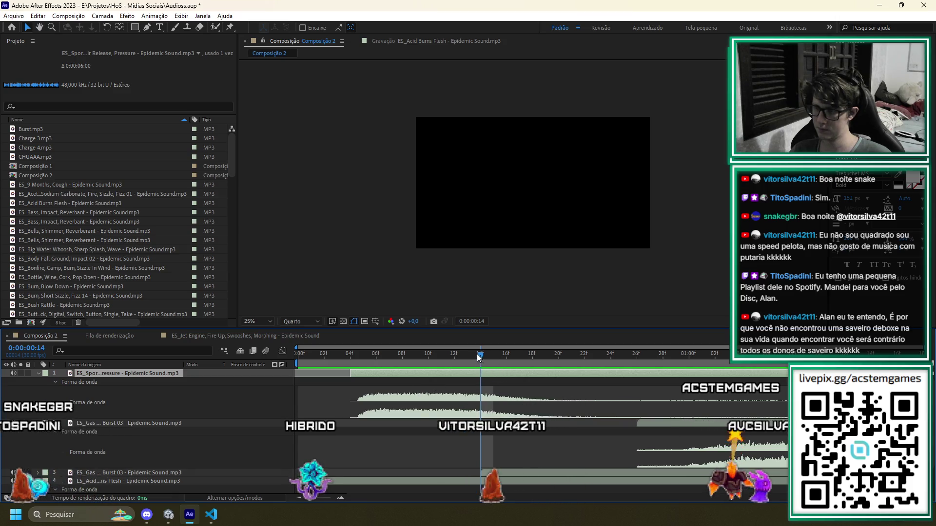
key(space)
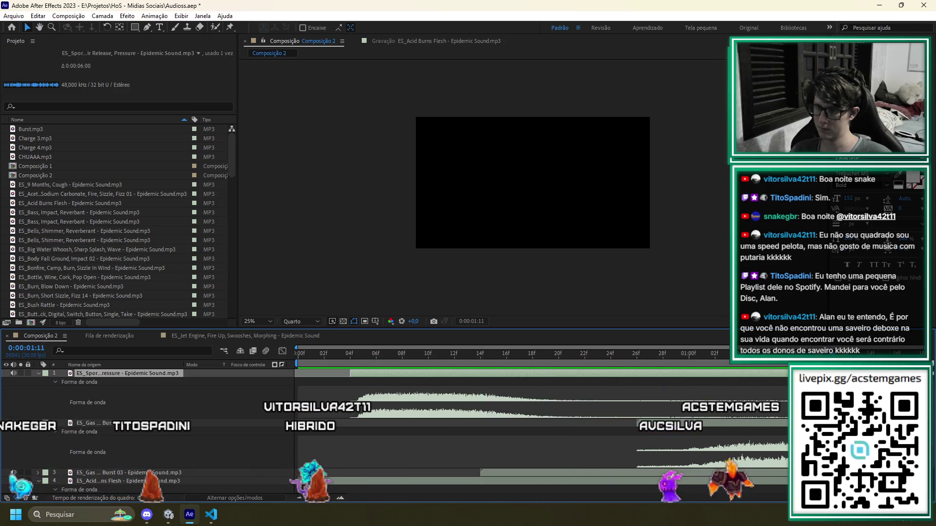
Duplicate the pressure-release layer and stagger the two copies later in time
key(ctrl+d)
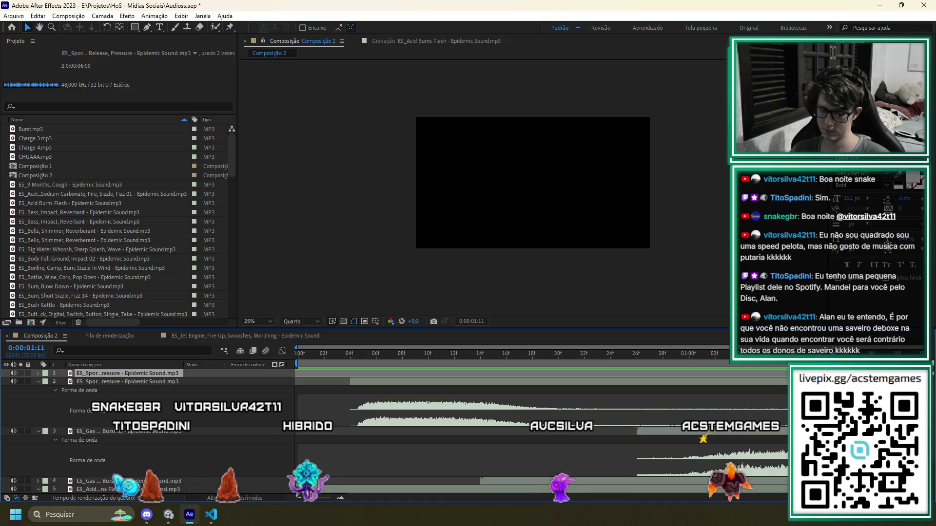
drag(561, 378, 433, 382)
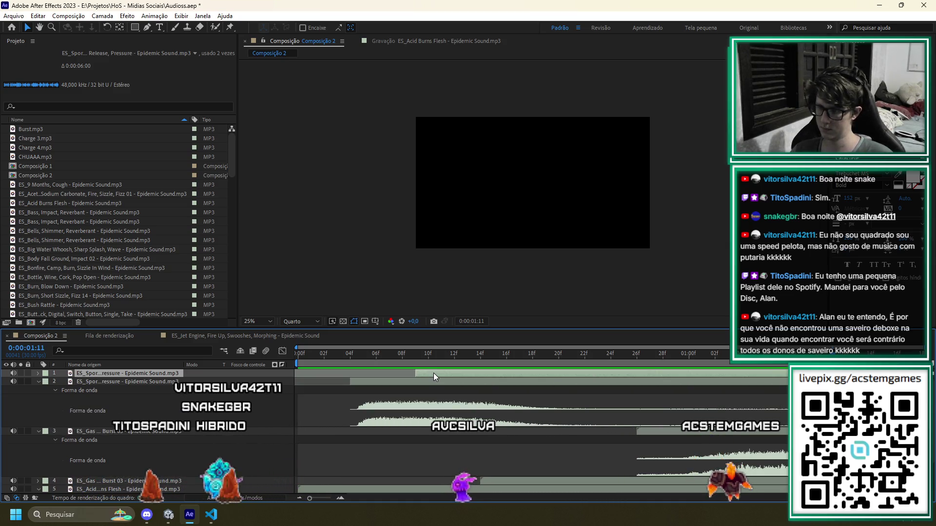
key(l)
key(l)
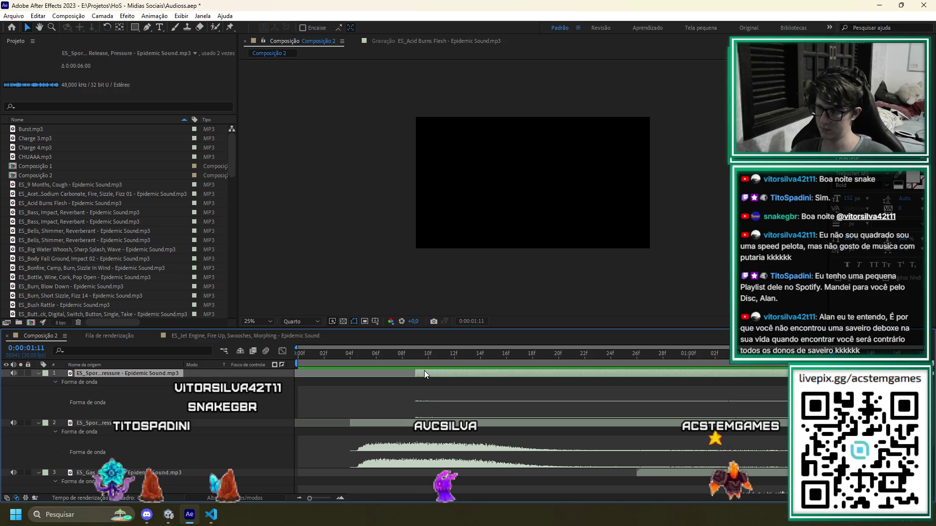
drag(576, 372, 615, 372)
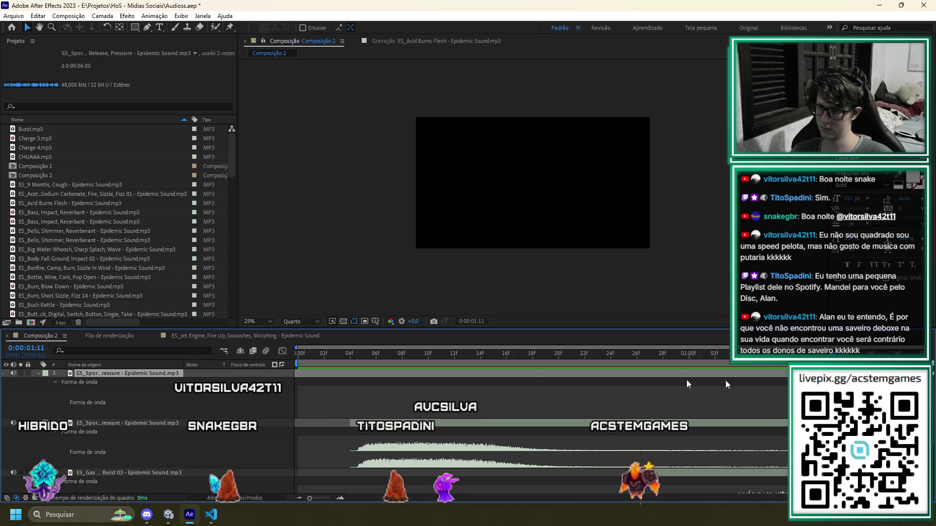
drag(479, 375, 400, 382)
drag(528, 392, 630, 394)
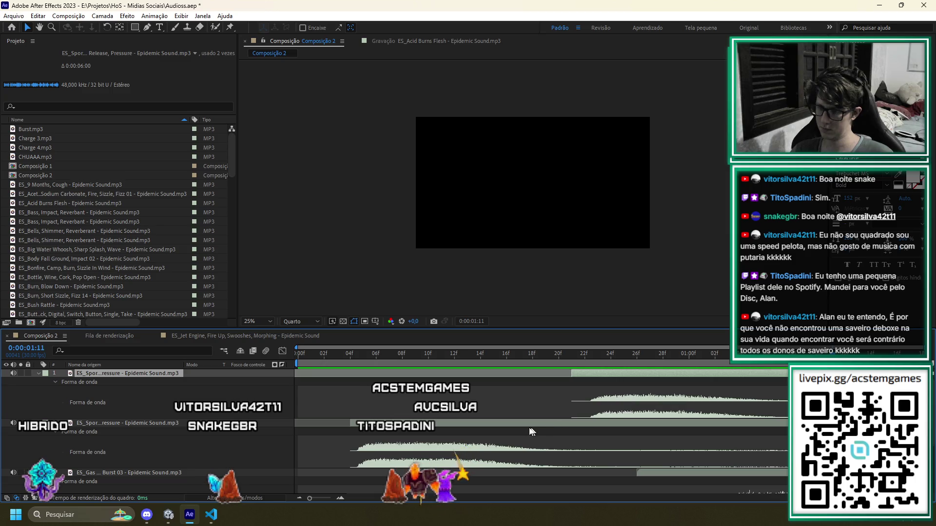
drag(588, 422, 934, 422)
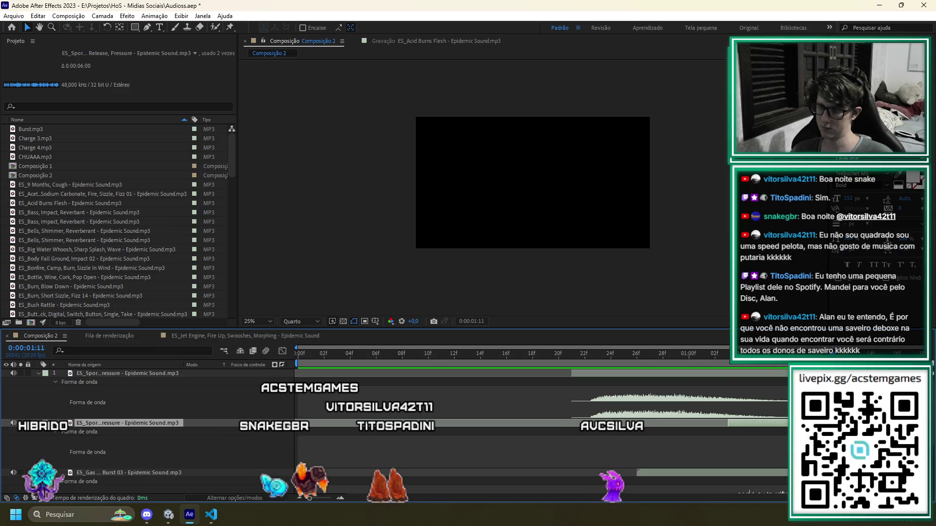
Delete both Gas Burst 03 layers and preview the composition from the start
scroll(582, 429, down, 3)
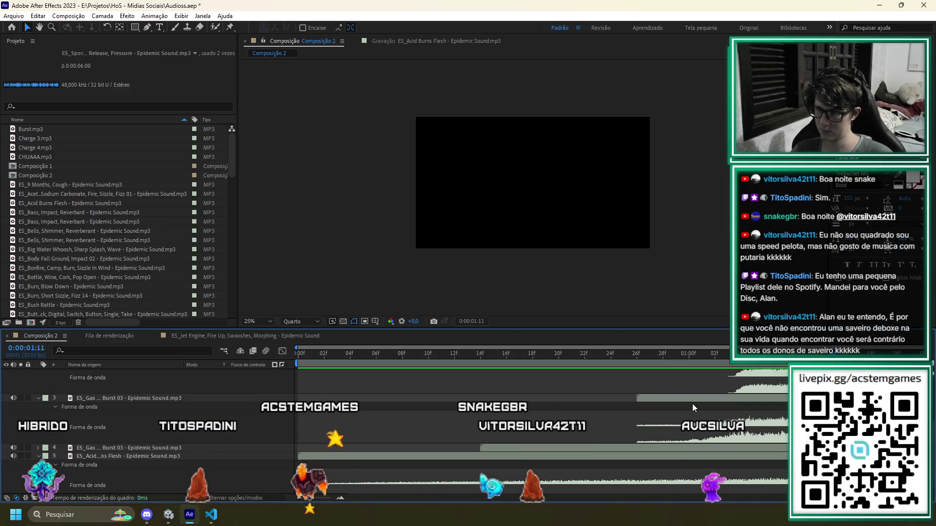
click(676, 397)
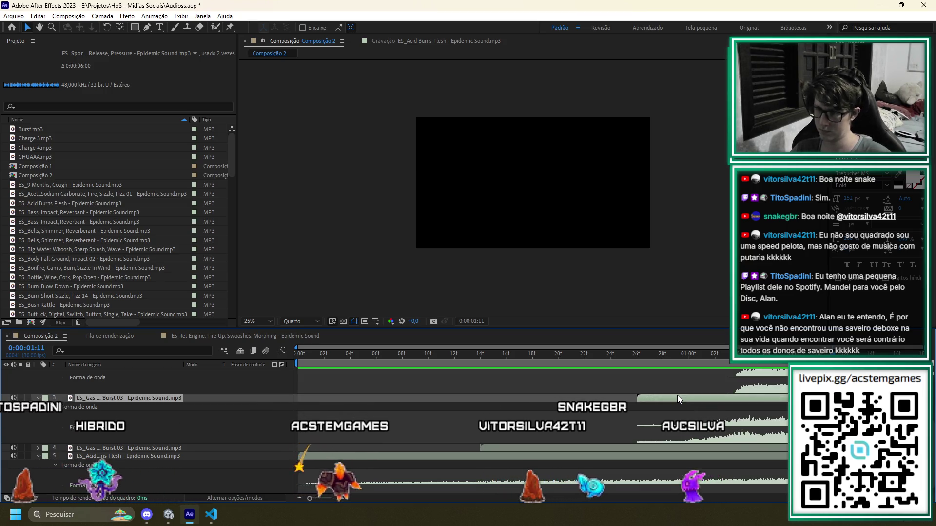
key(Delete)
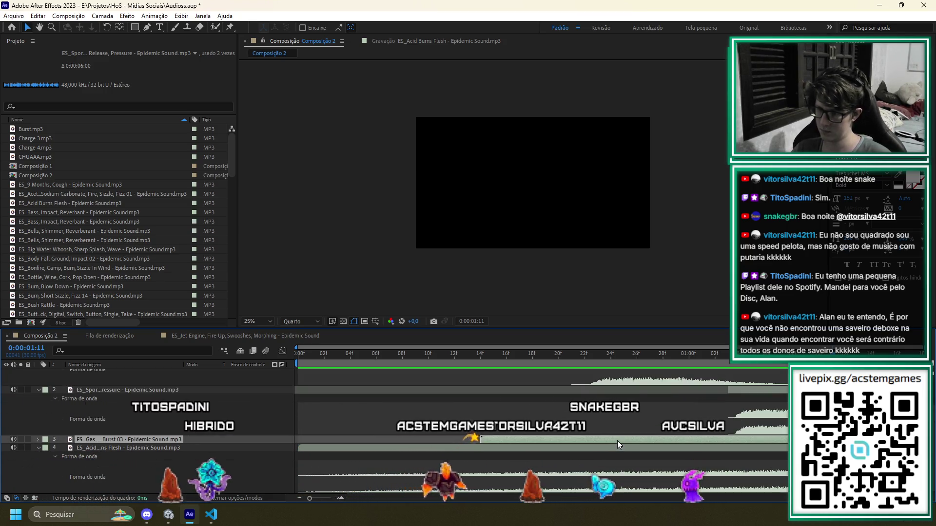
key(Delete)
key(space)
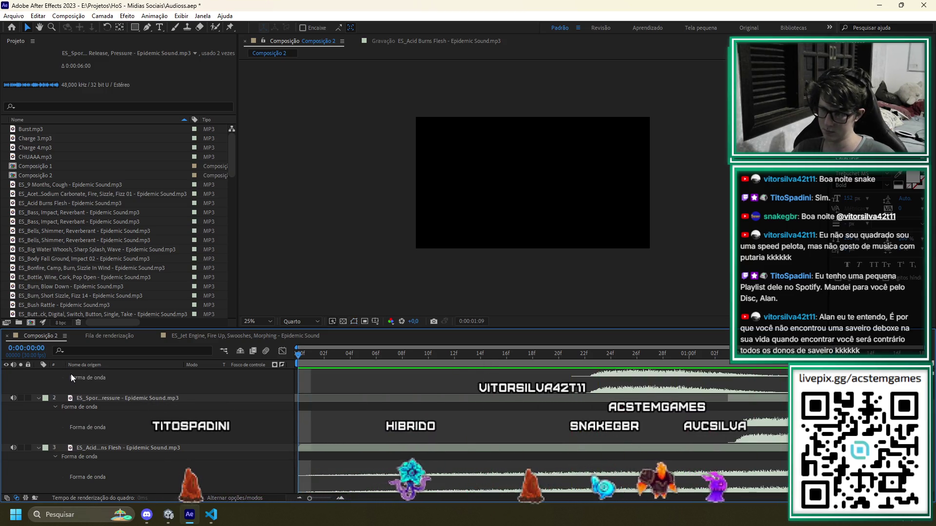
Nudge the top pressure-release layer slightly later and preview from the start
key(space)
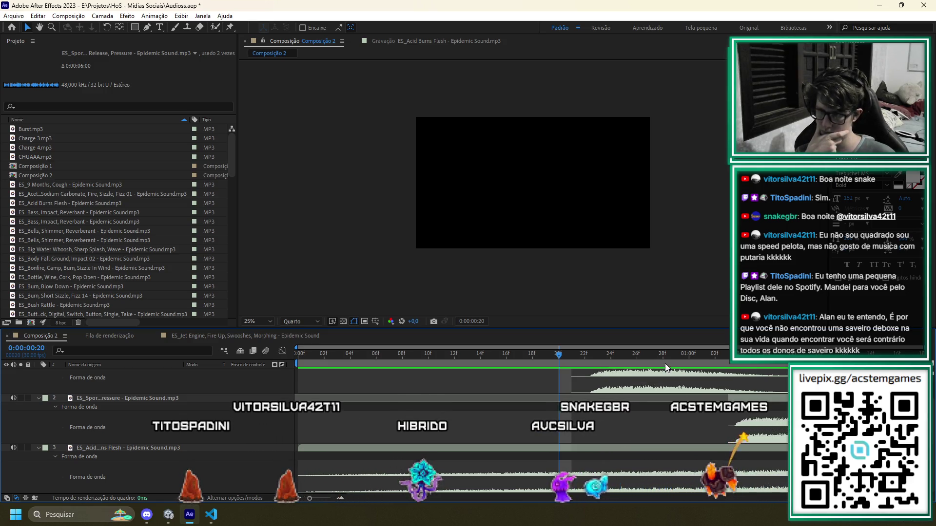
scroll(650, 377, up, 1)
click(649, 373)
drag(692, 385, 712, 389)
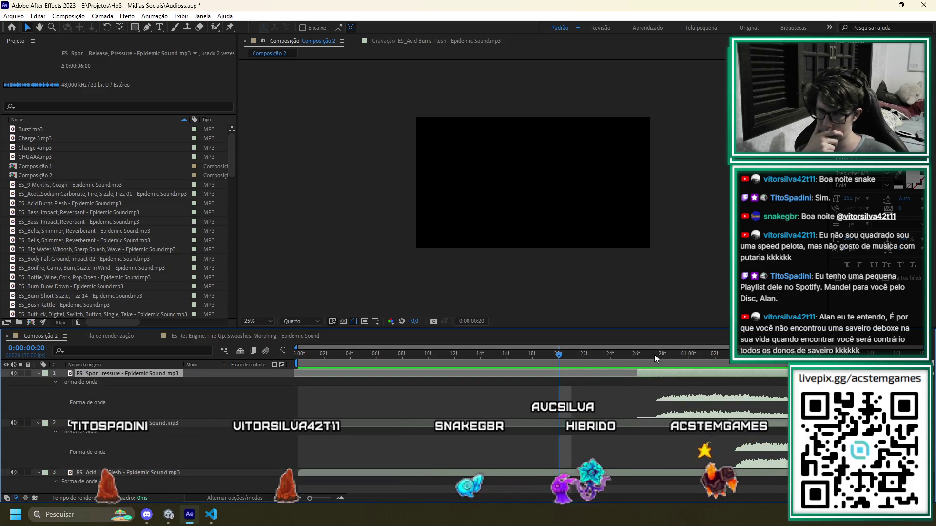
key(Home)
key(space)
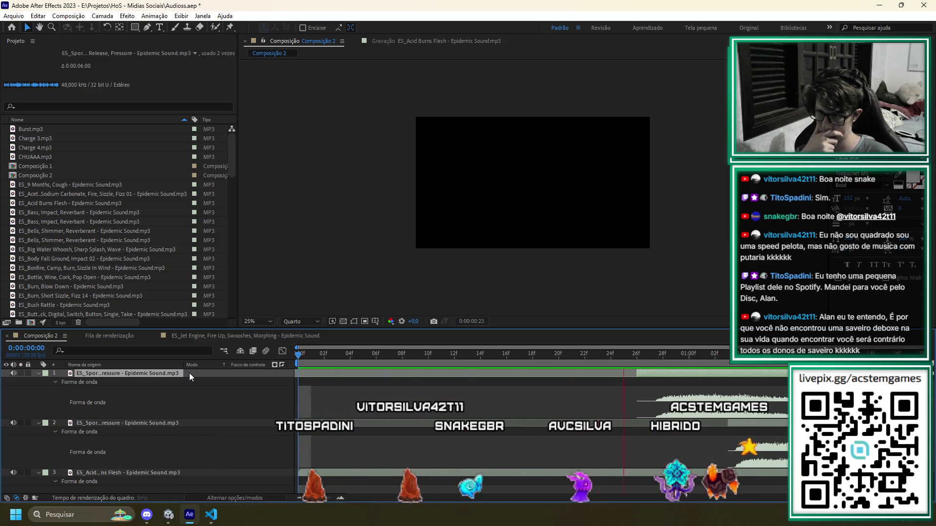
key(space)
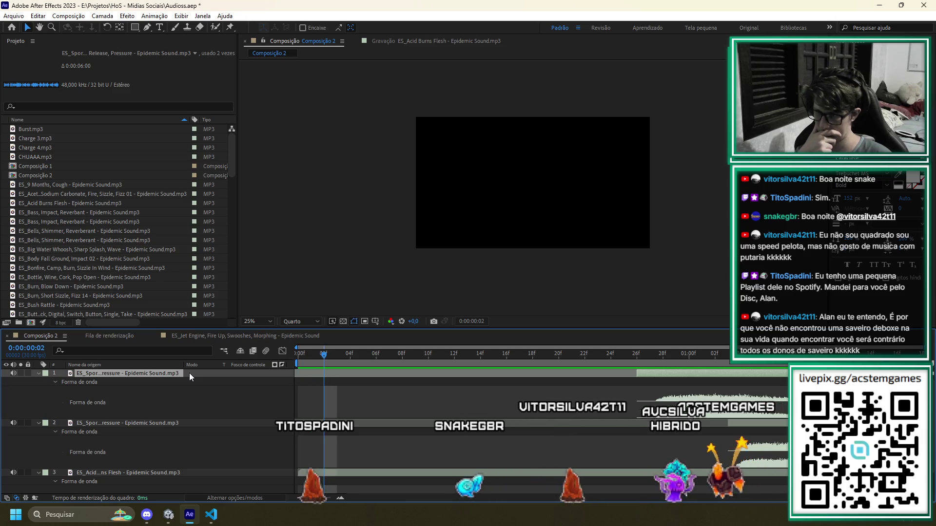
Trim the Acid Burns Flesh sound's start later and nudge it one frame earlier
click(747, 471)
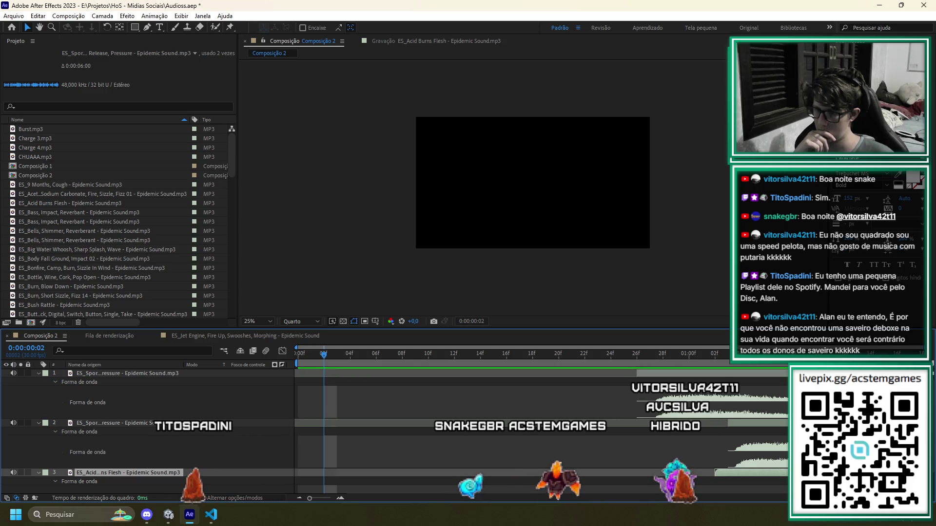
key(ctrl+z)
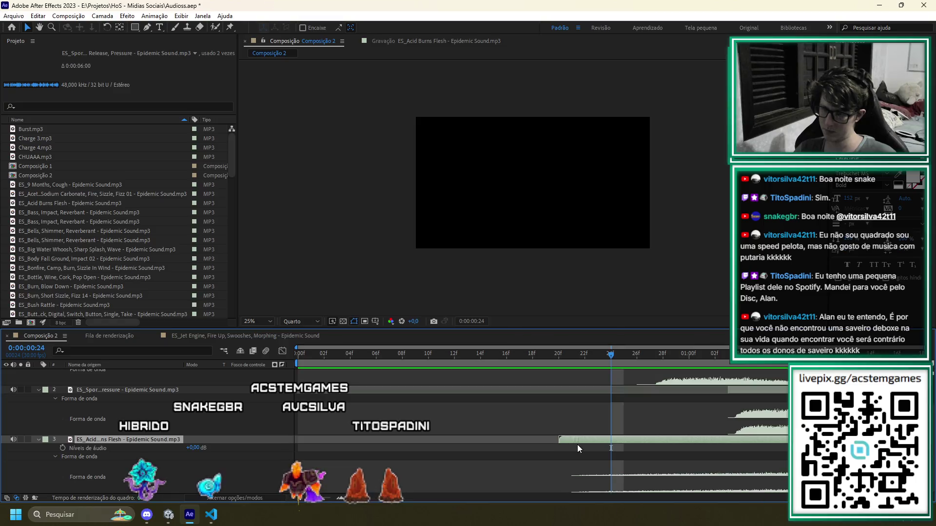
drag(559, 445, 585, 444)
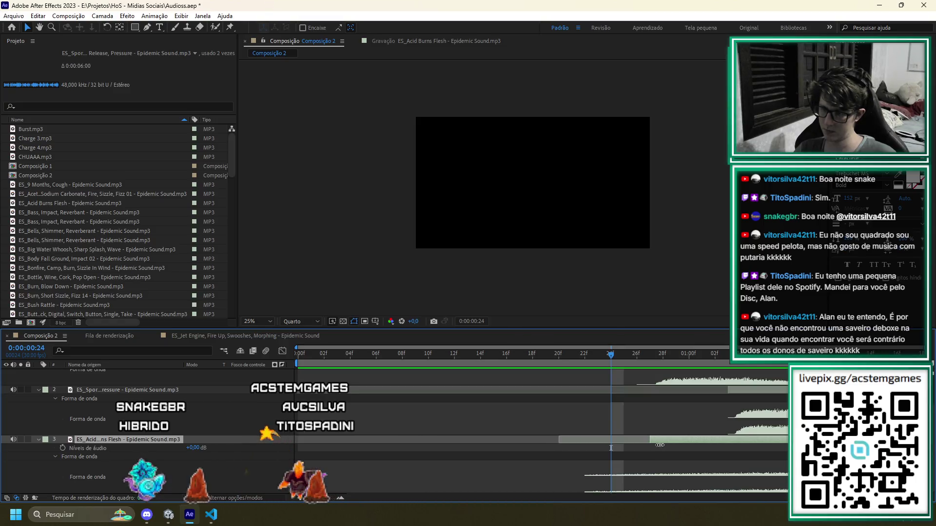
drag(697, 442, 767, 443)
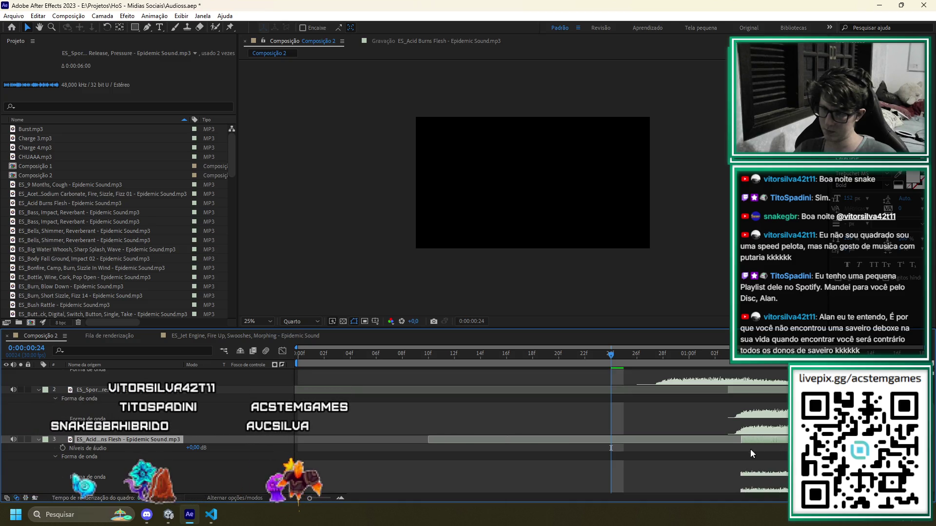
key(alt+Page_Up)
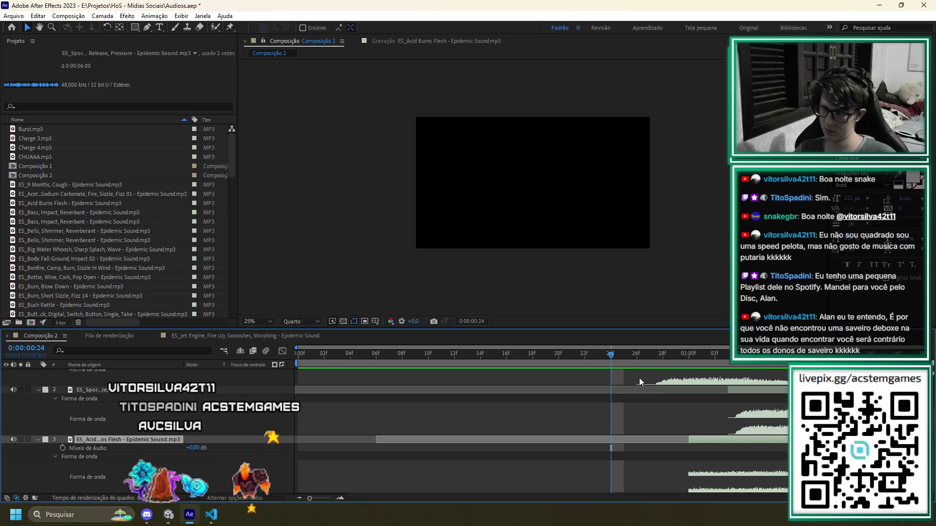
key(space)
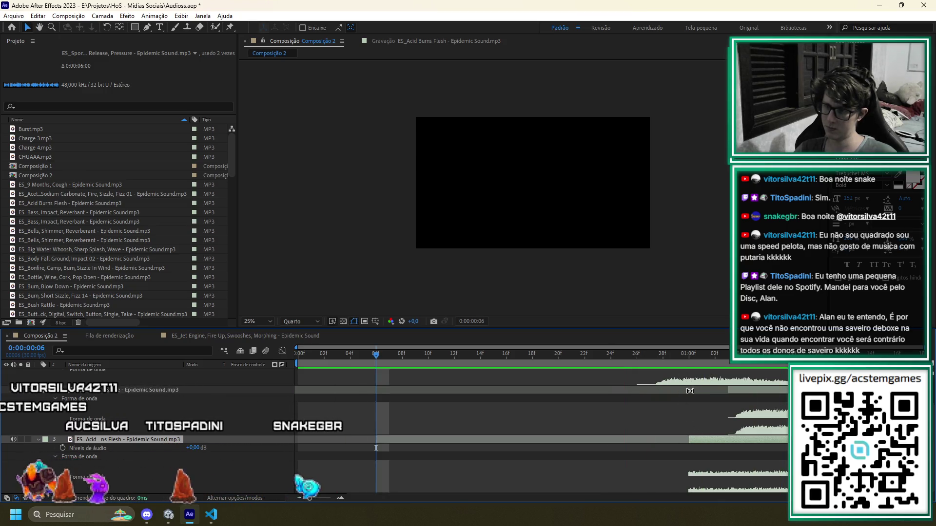
Shift the top sound layer one frame earlier and play back the timing
scroll(708, 411, up, 2)
drag(698, 375, 679, 376)
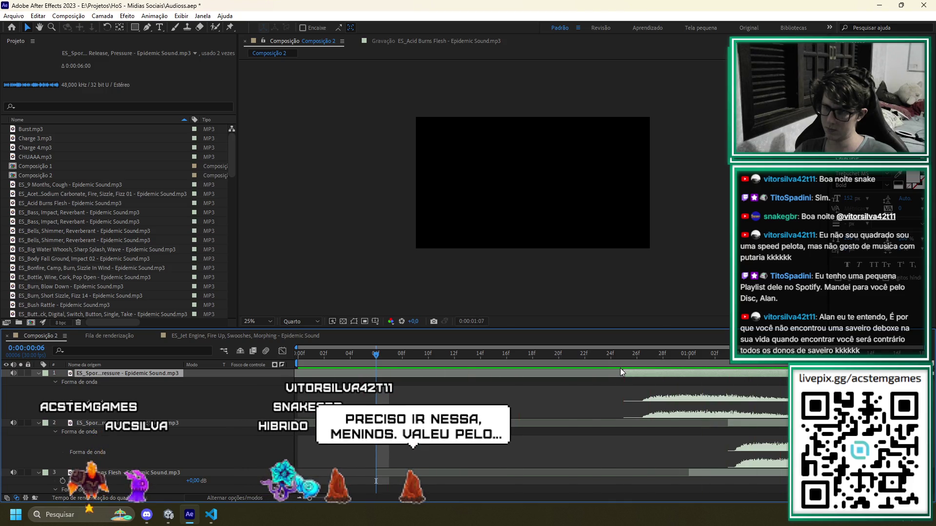
key(h)
click(14, 16)
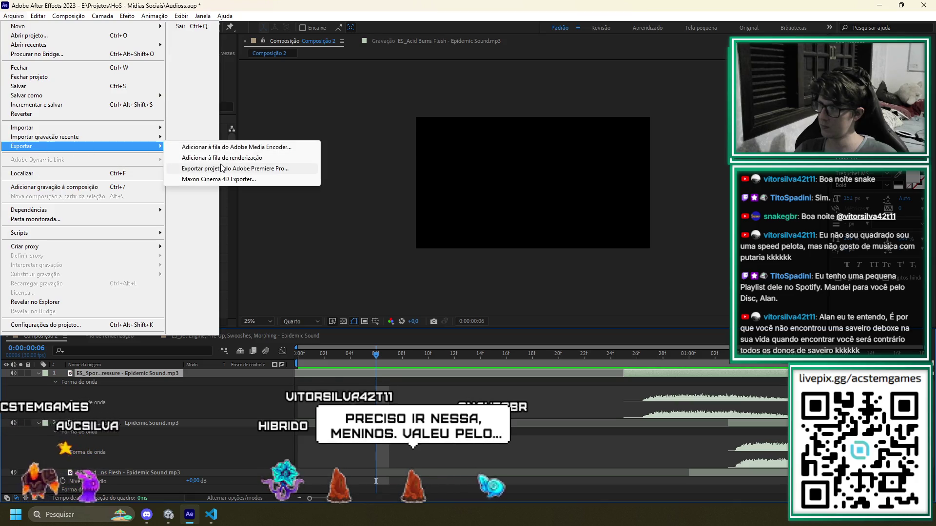
Queue Composição 2 as render item 58 and open its output module settings
click(253, 238)
key(ctrl+m)
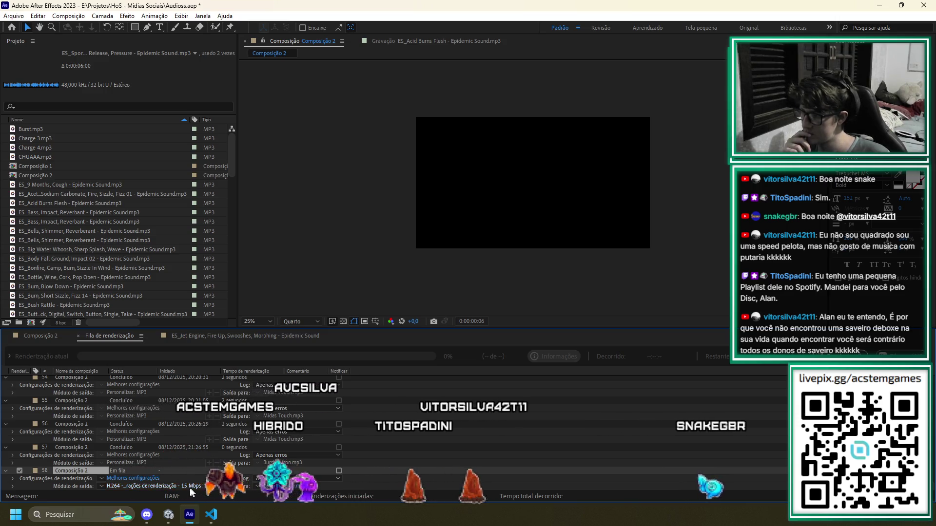
click(172, 487)
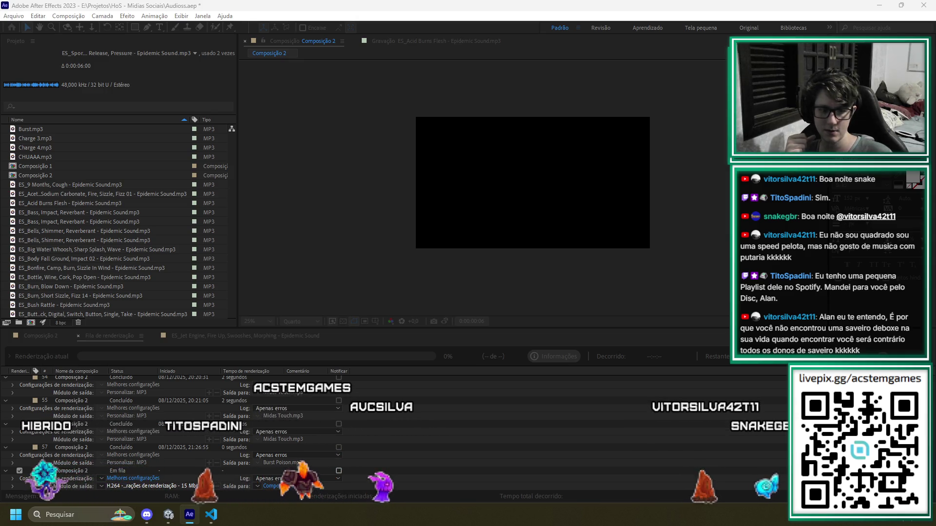
key(Return)
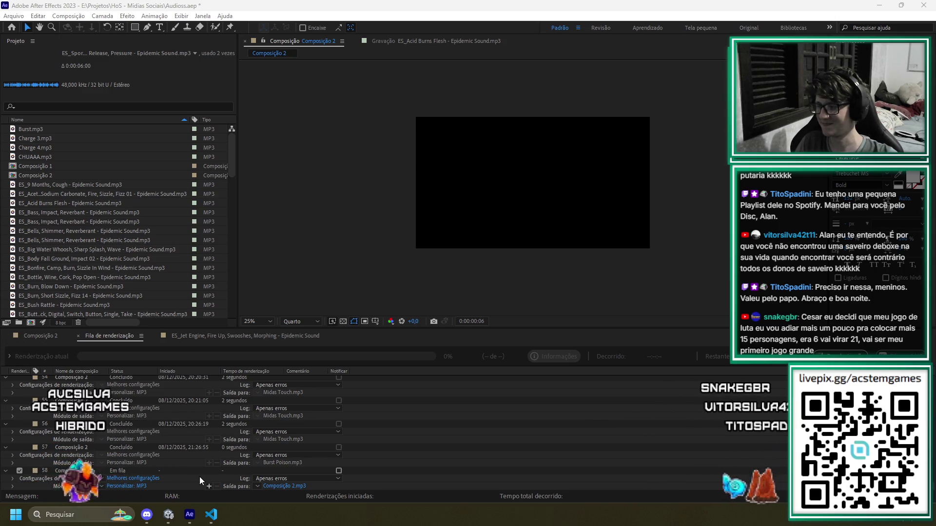
Render item 58 over Burst Poison.mp3 in InGameHits, then return to the Composição 2 timeline
click(282, 486)
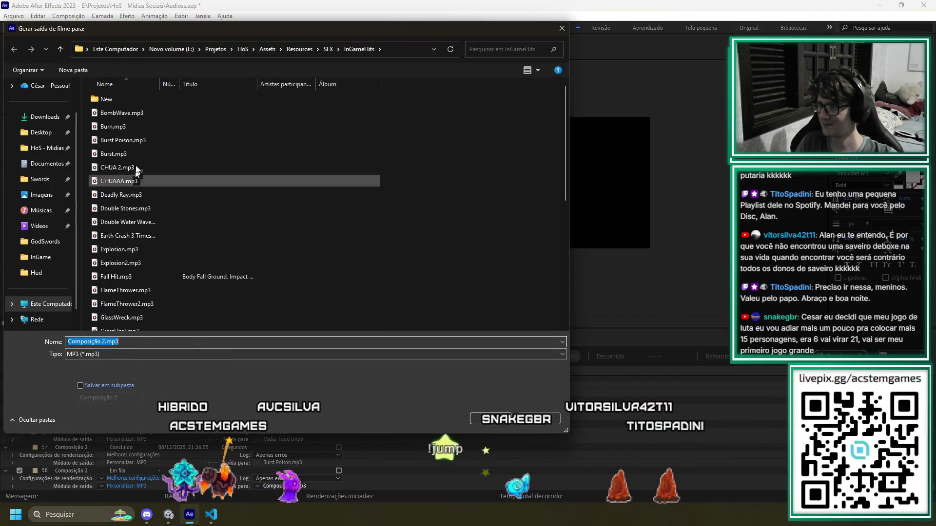
click(124, 140)
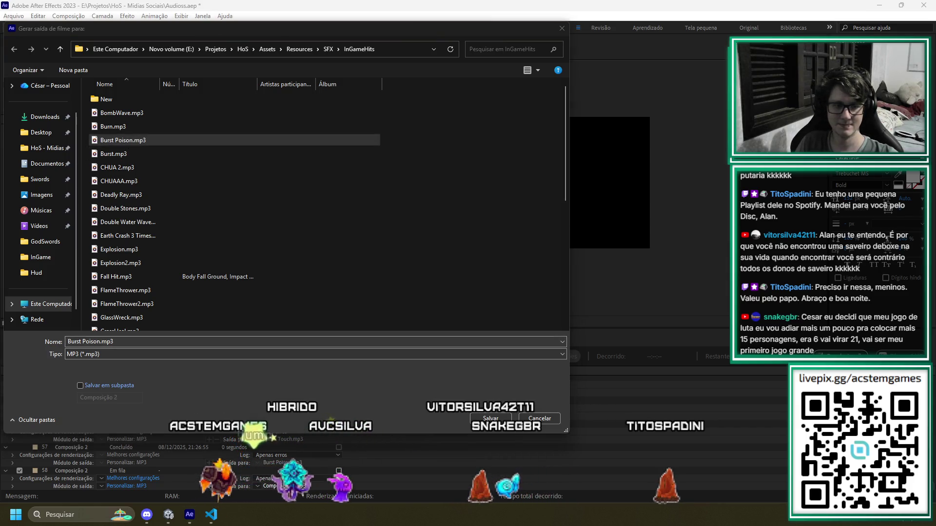
click(490, 418)
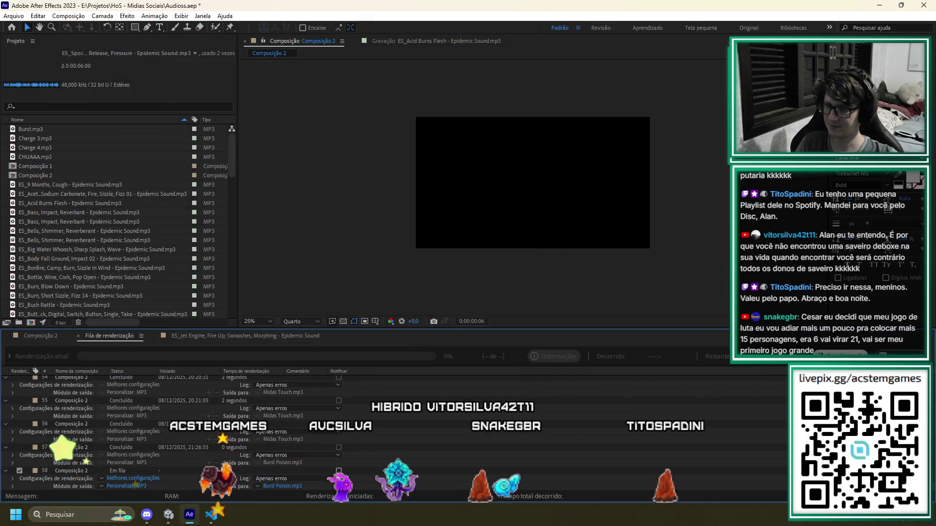
click(518, 267)
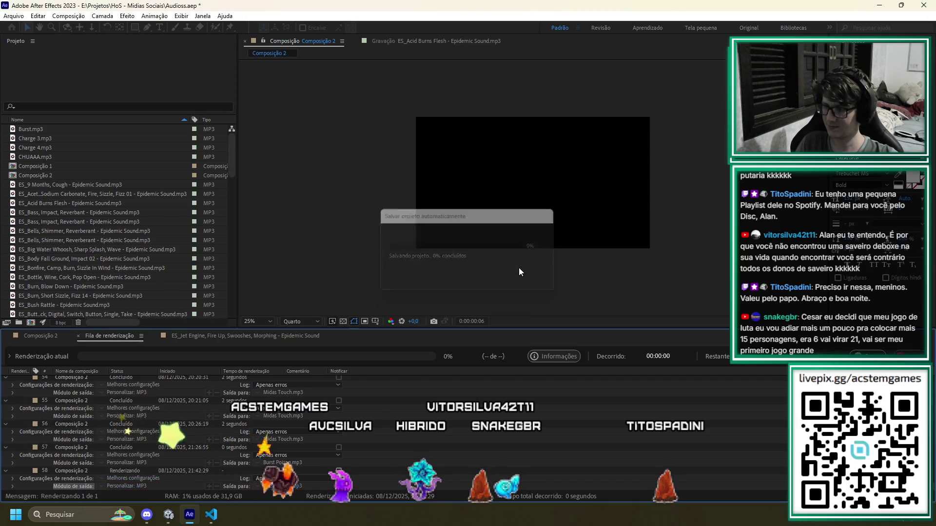
click(40, 336)
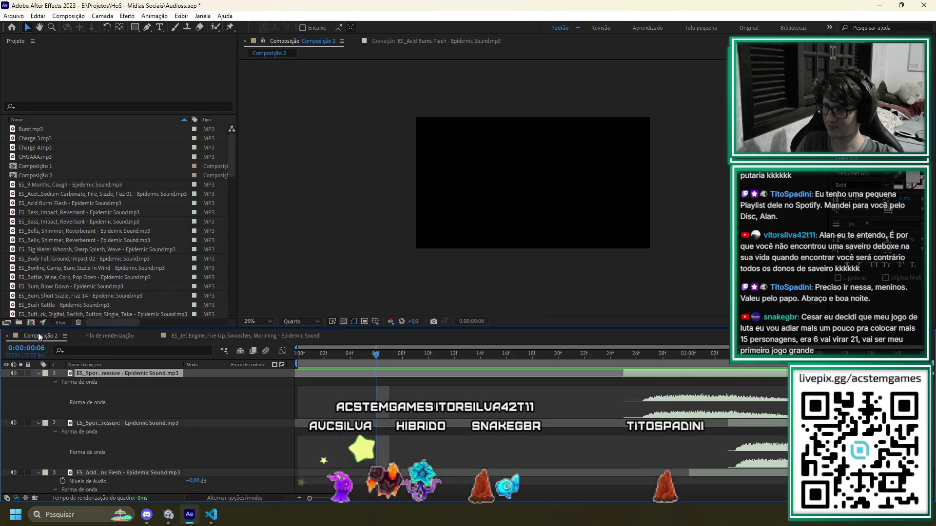
Switch from After Effects to the Unity editor
scroll(491, 433, down, 2)
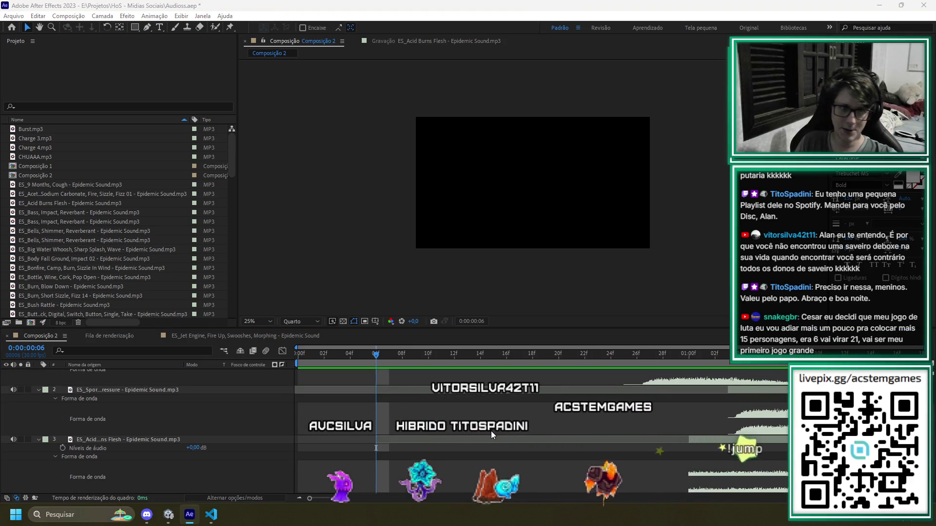
key(alt+Tab)
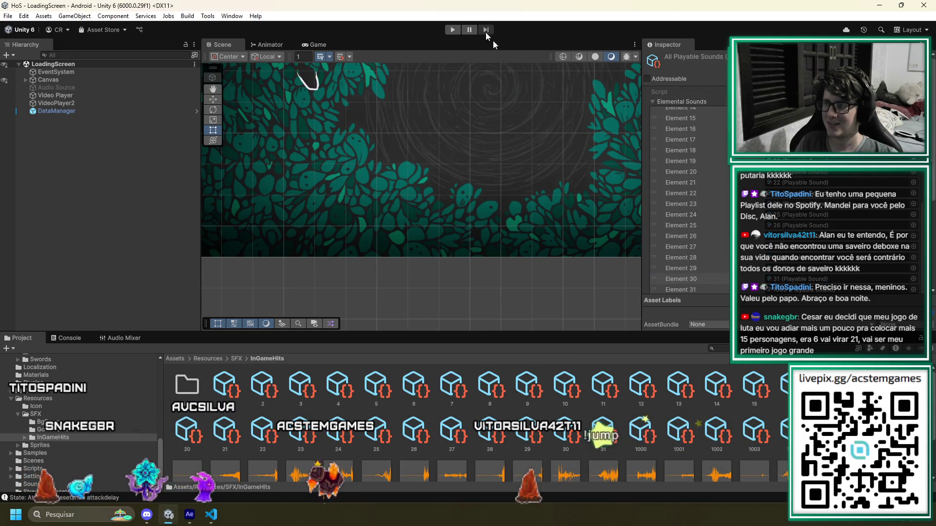
Run the game and enter a chapter 1 stage from the world map
click(454, 30)
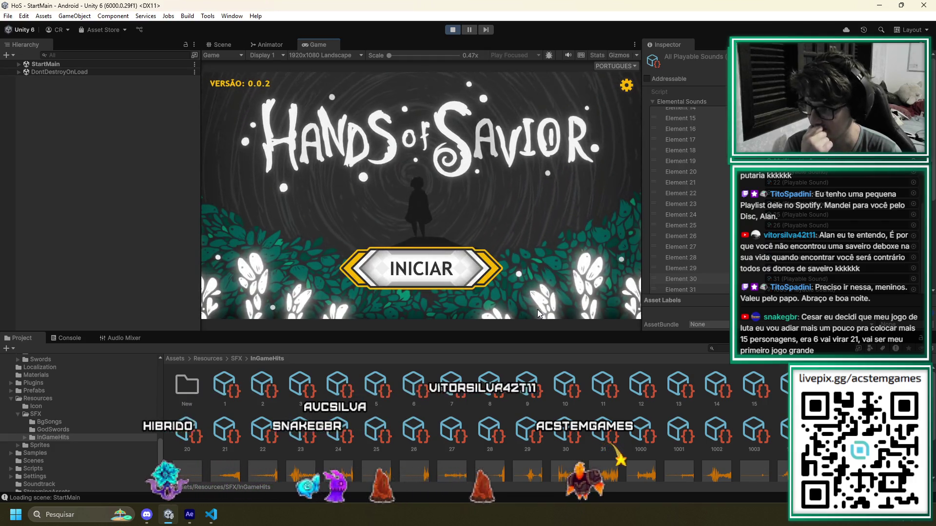
click(381, 265)
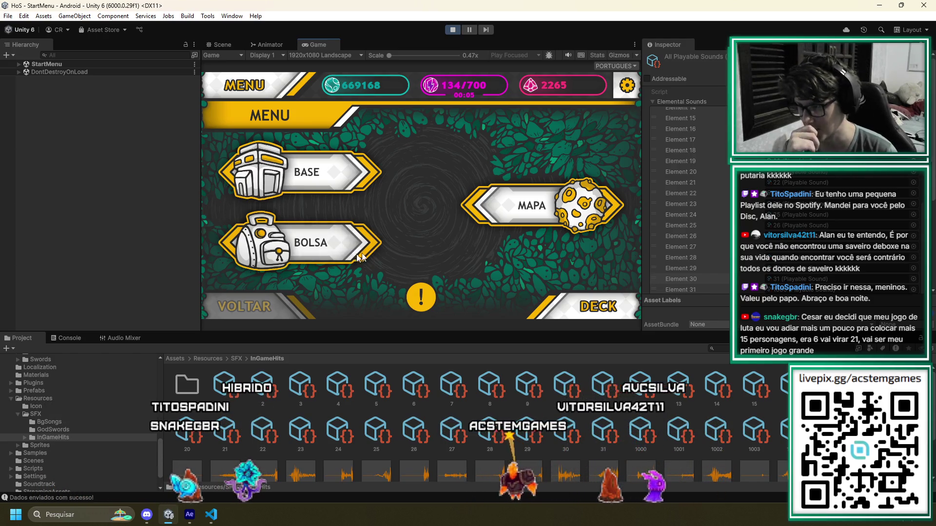
click(504, 208)
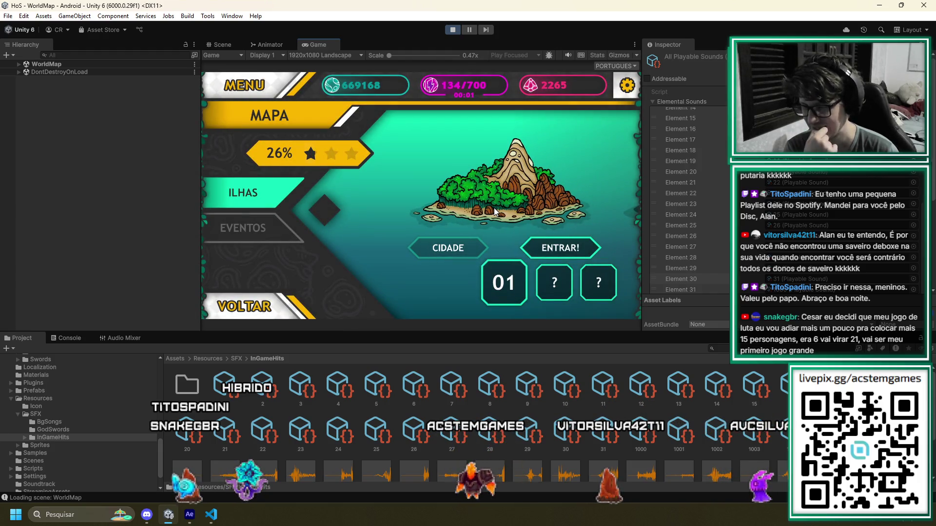
click(575, 245)
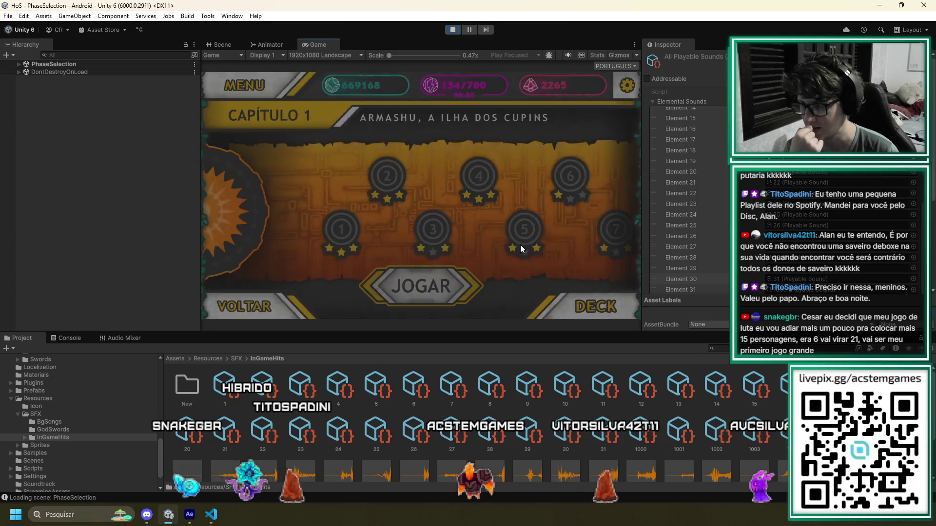
click(568, 181)
click(370, 293)
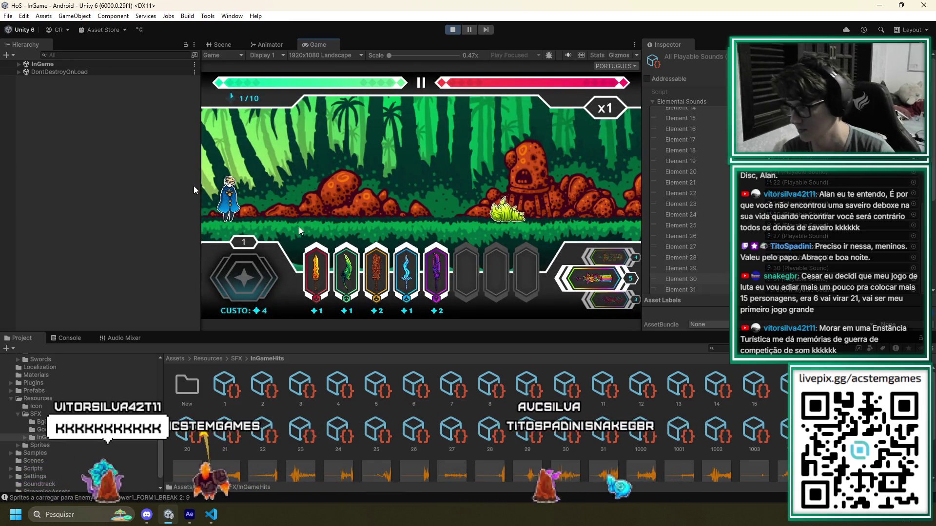
Play the first sword card to hear the projectile sound, then stop the test
click(312, 275)
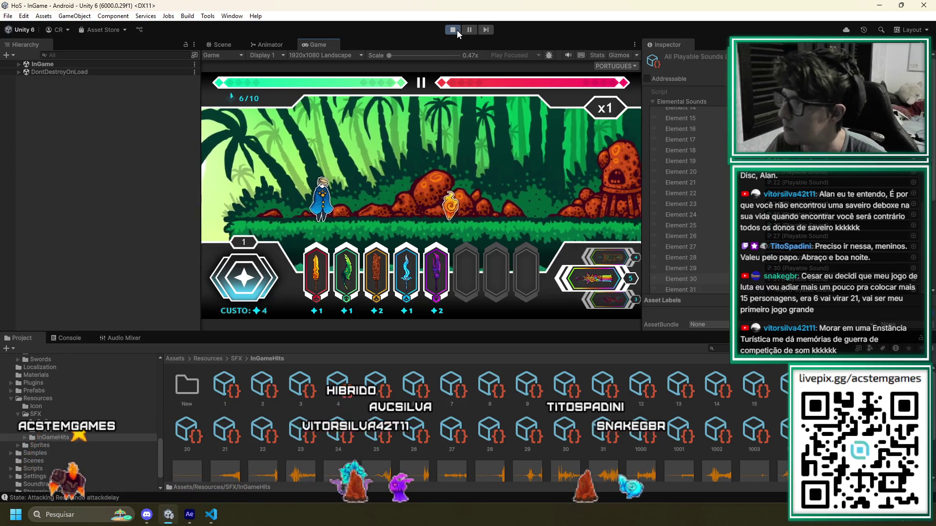
click(453, 30)
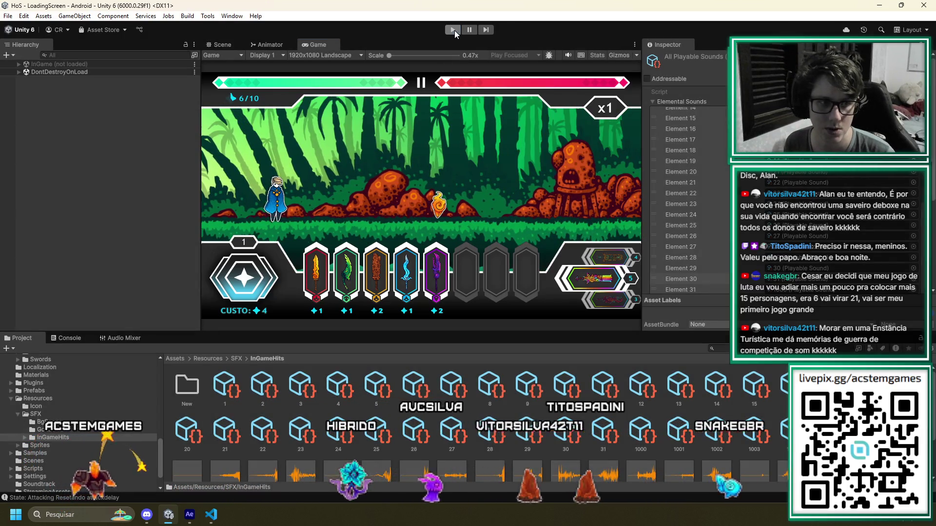
key(alt+Tab)
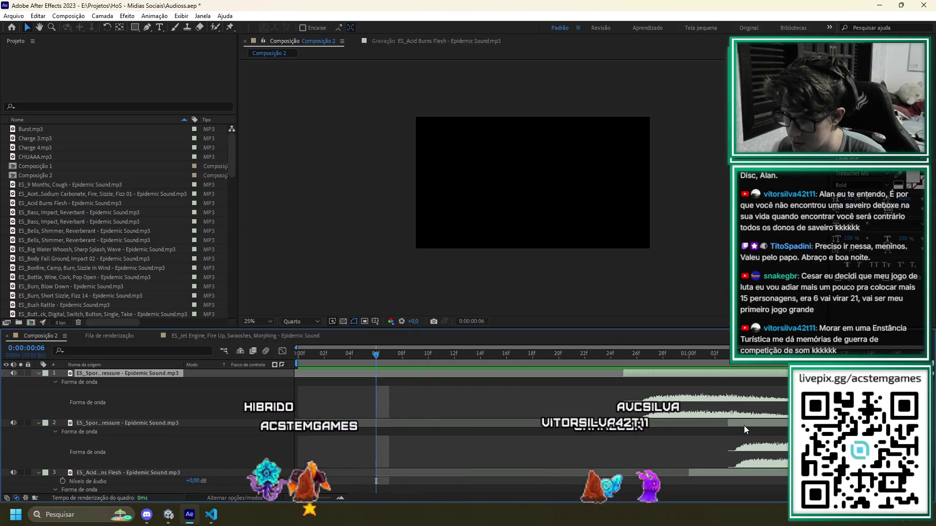
Drag the Composição 2 sound layers a few frames earlier in the timeline
scroll(744, 427, down, 1)
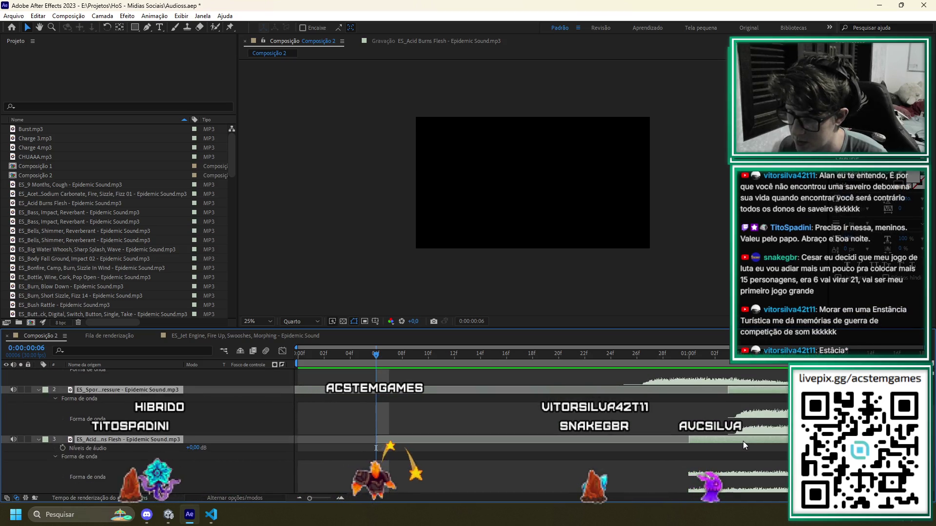
scroll(742, 441, up, 1)
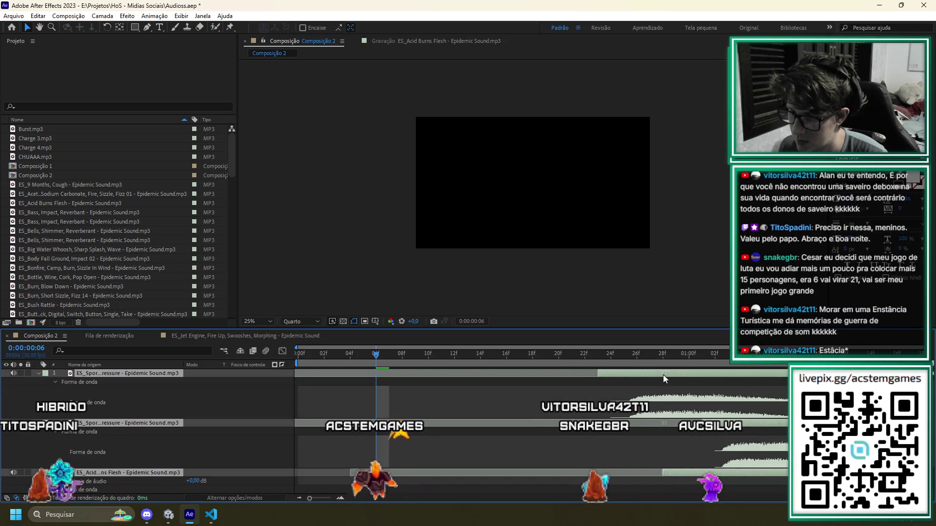
drag(635, 380, 622, 381)
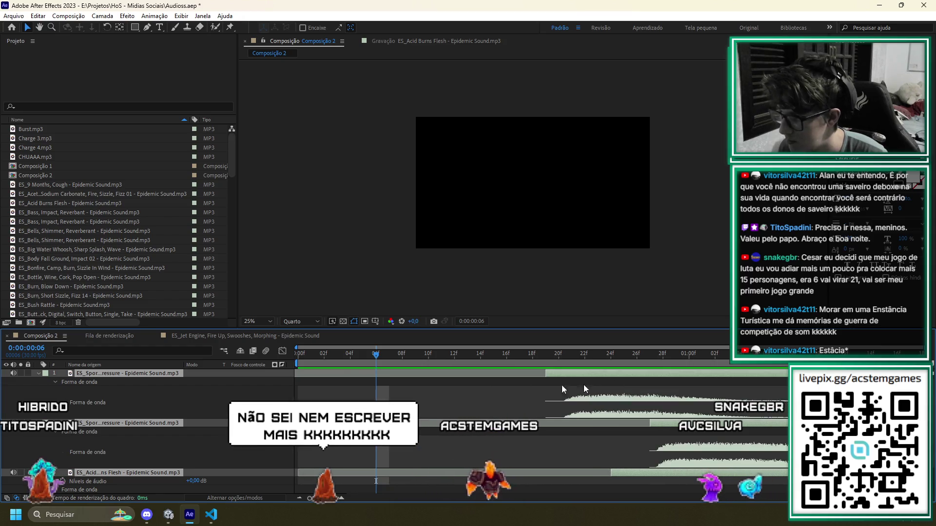
click(13, 16)
Queue Composição 2 again as item 59 with its output set to MP3
mouse_move(146, 147)
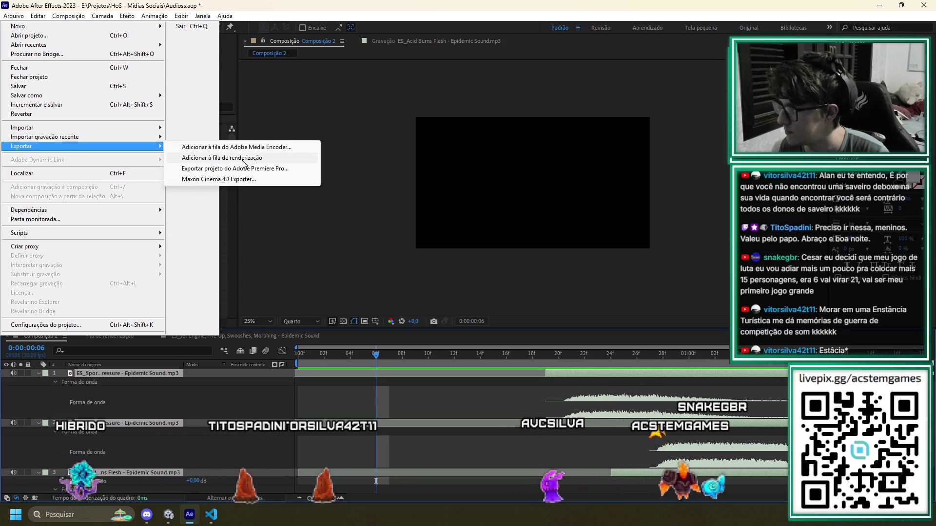
click(244, 158)
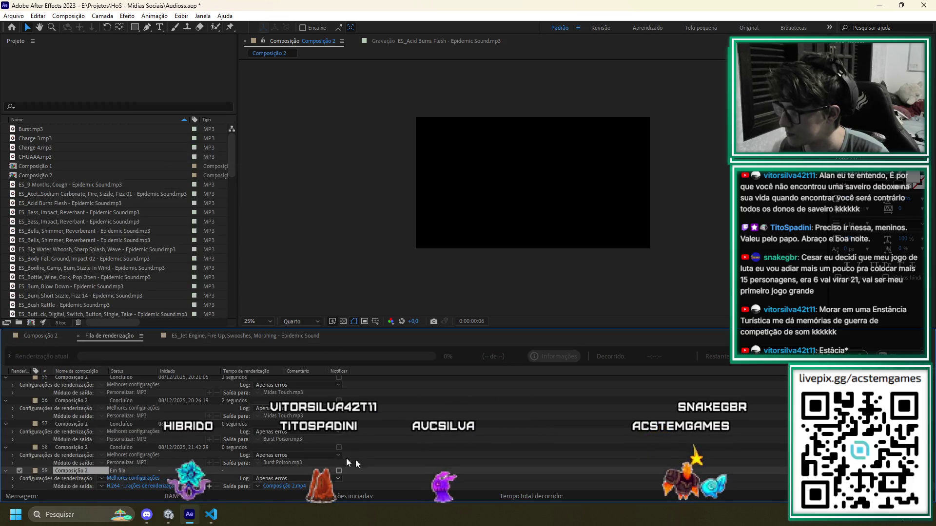
scroll(279, 487, down, 1)
click(281, 487)
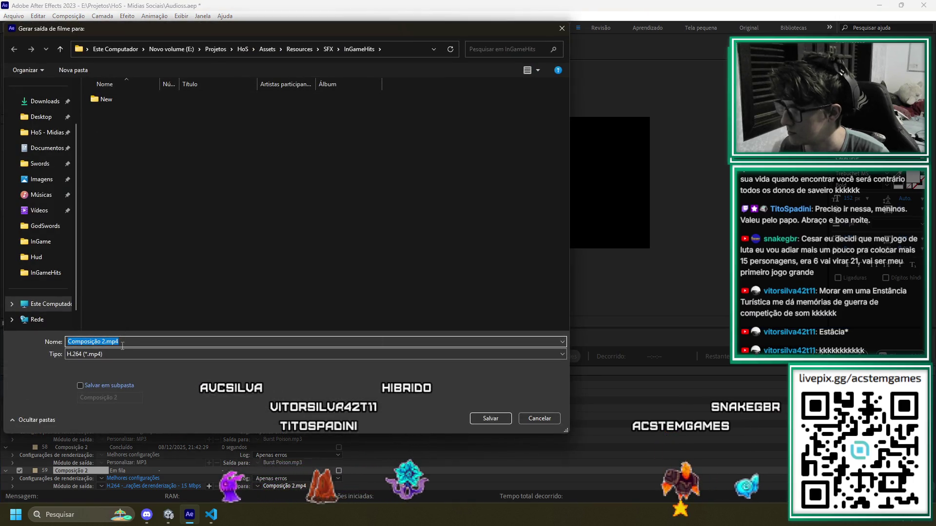
click(536, 419)
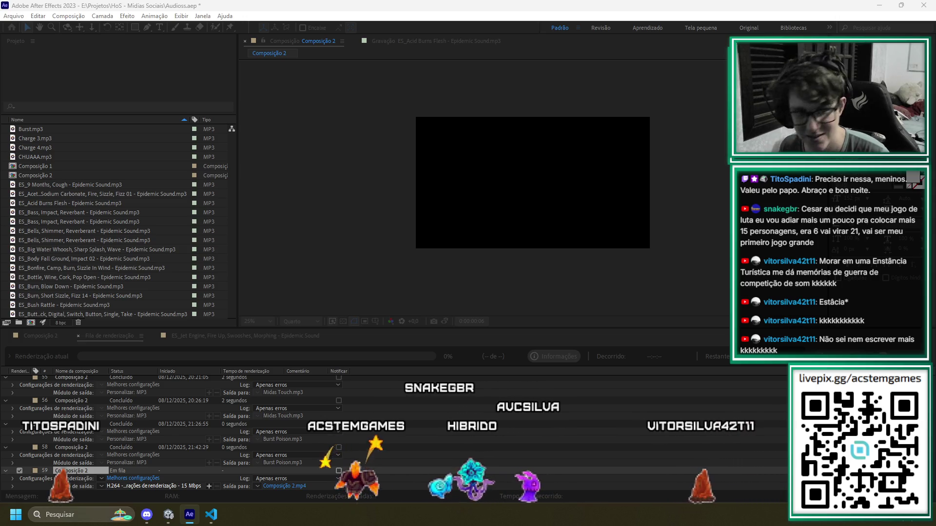
key(Return)
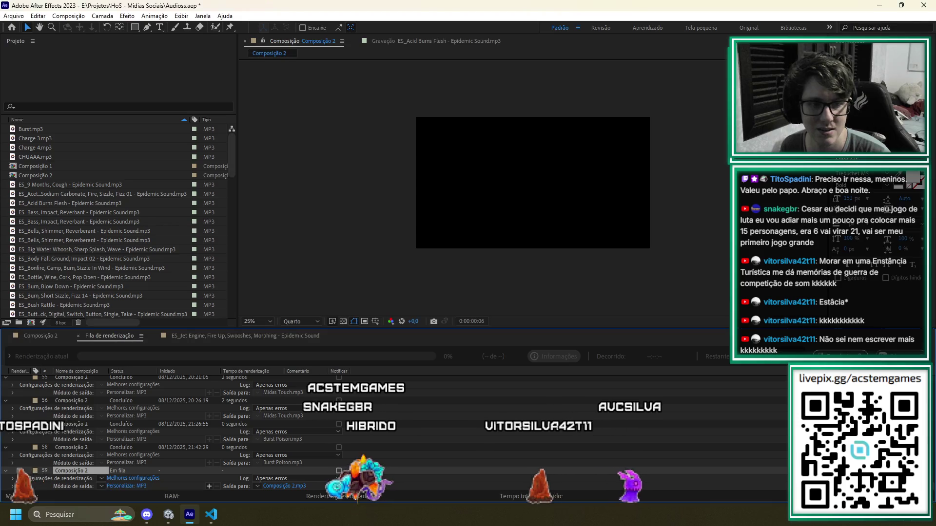
Render item 59 over Burst Poison.mp3, then bring the Unity editor to the front
click(288, 487)
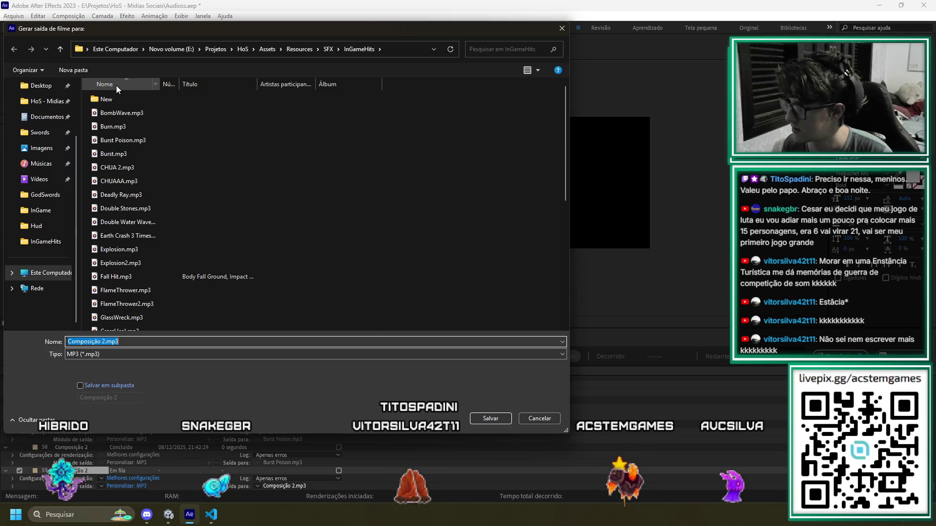
click(135, 141)
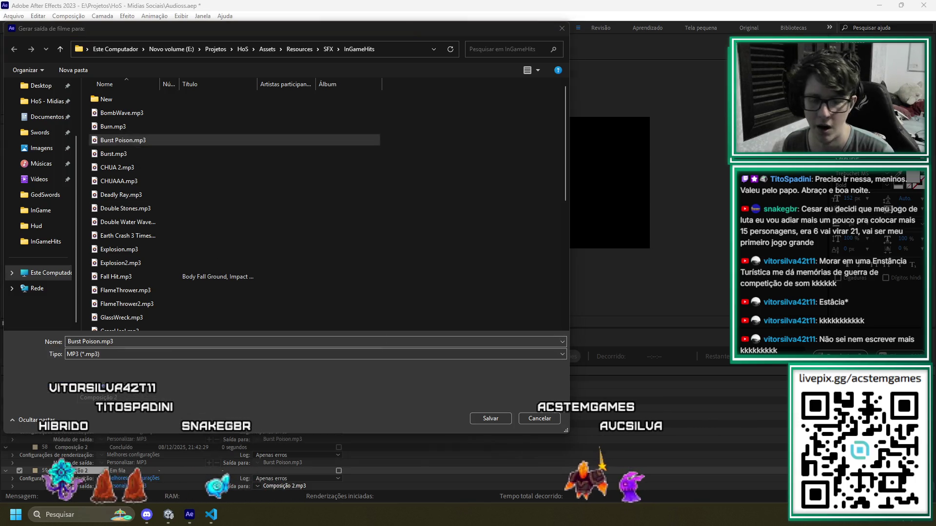
key(Return)
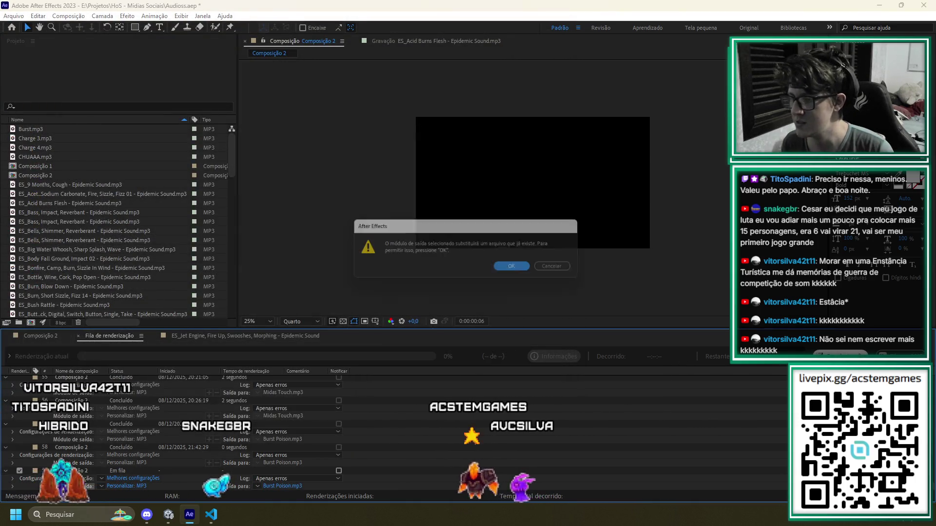
click(509, 266)
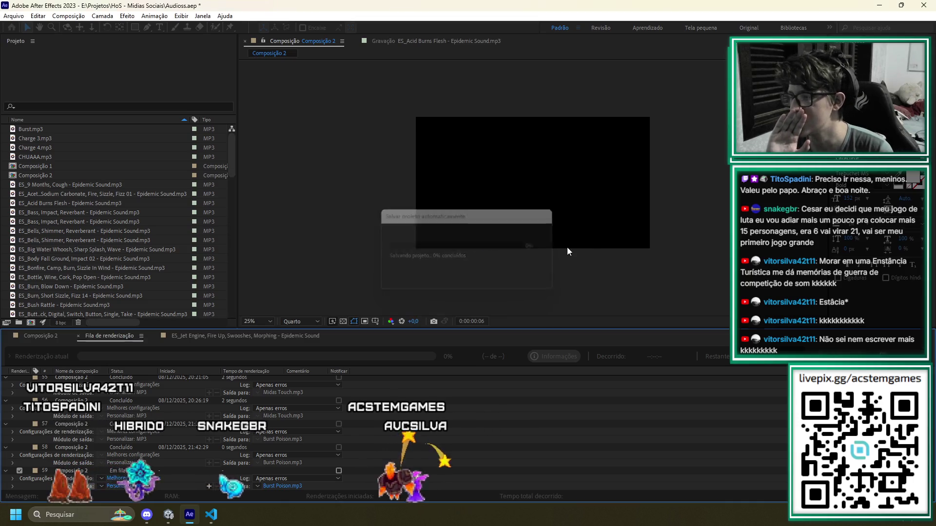
key(alt+Tab)
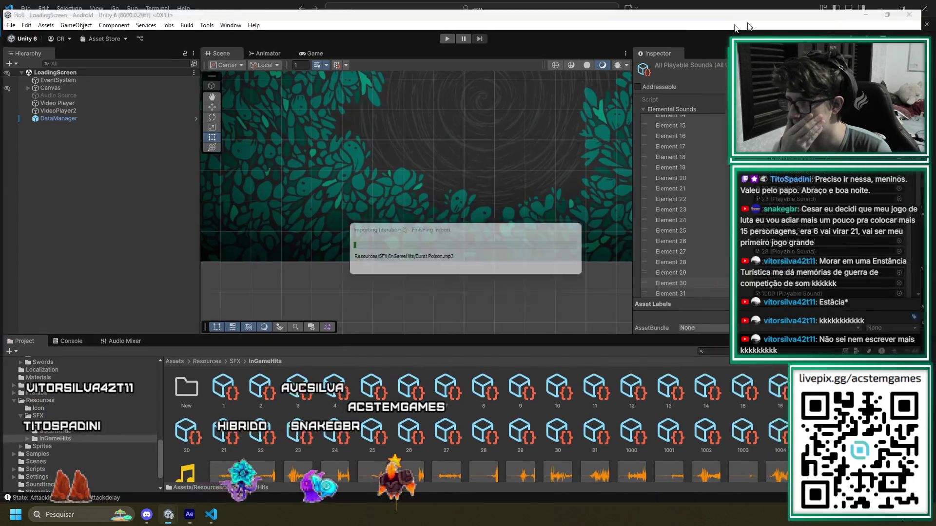
key(alt+Tab)
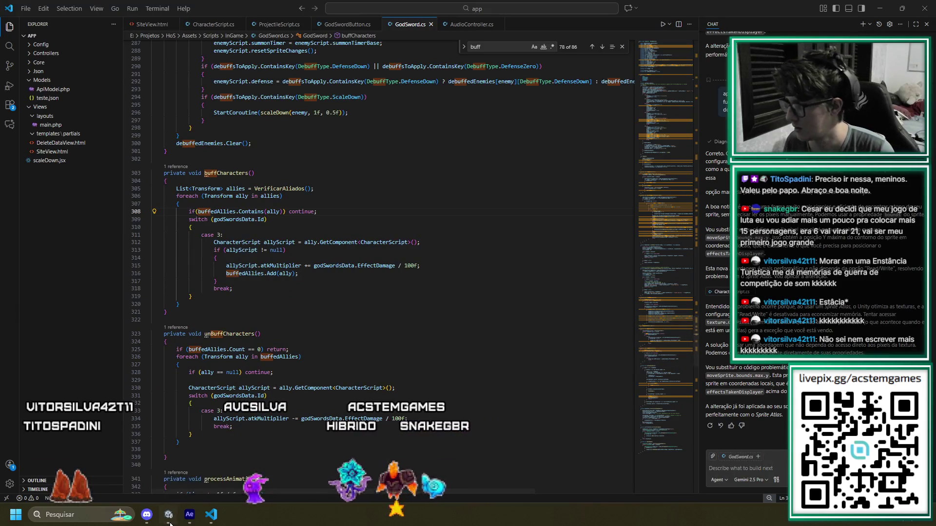
click(170, 522)
Enter Play mode in the Unity editor to reach the Hands of Savior title screen
click(449, 30)
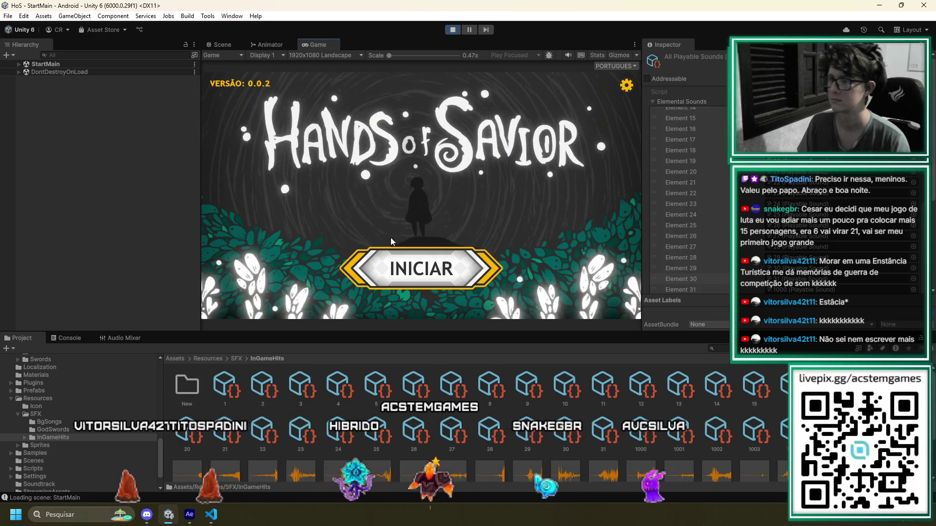
Start the game, go through INICIAR, MAPA and ENTRAR! to Capítulo 1, and pick stage 7
click(416, 258)
click(515, 187)
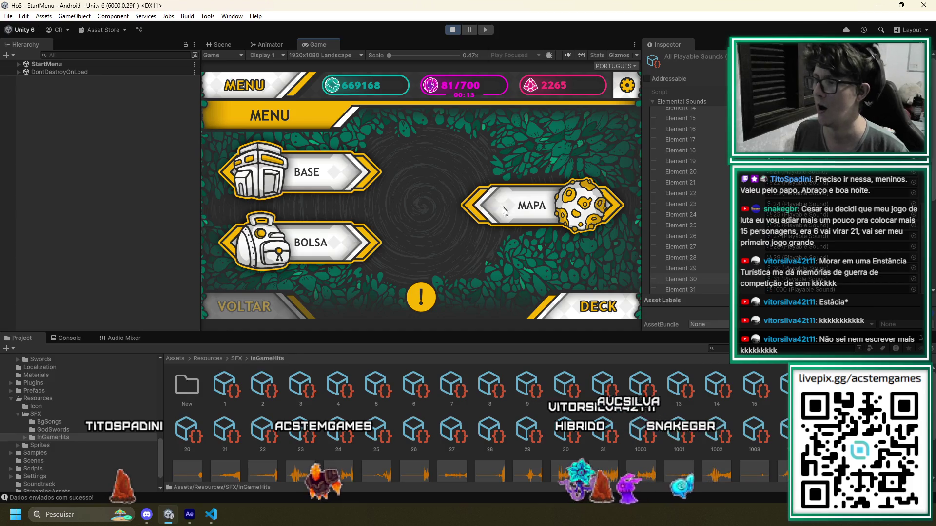
click(502, 207)
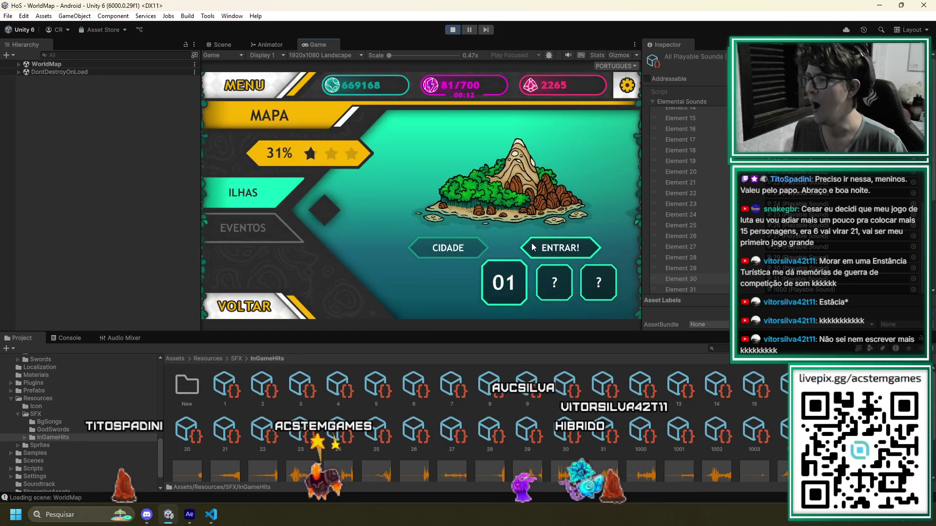
click(531, 244)
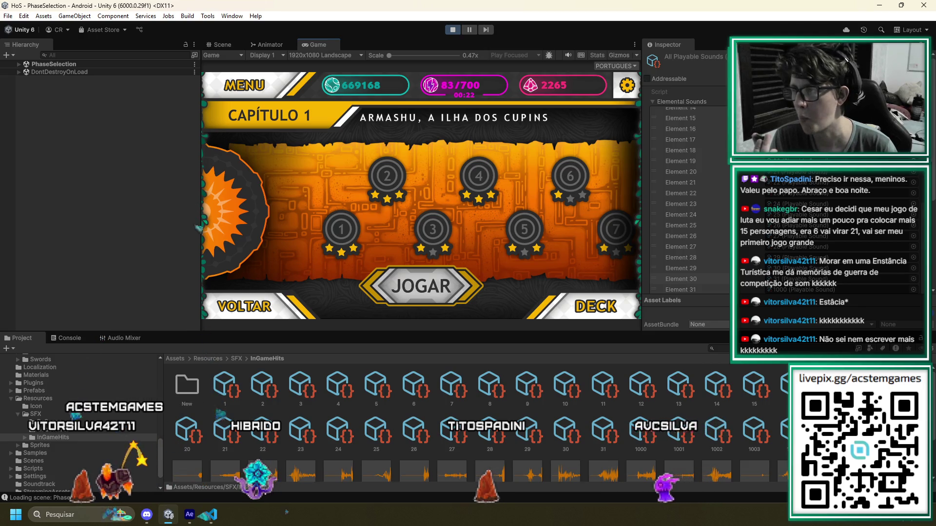
click(604, 232)
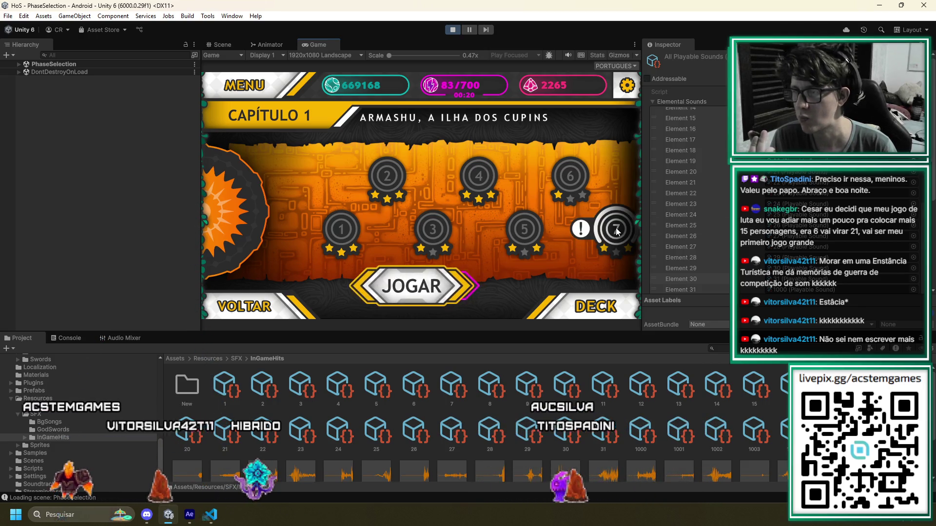
Choose stage 6 of Capítulo 1, play it with JOGAR, then stop Play mode
click(434, 232)
click(570, 175)
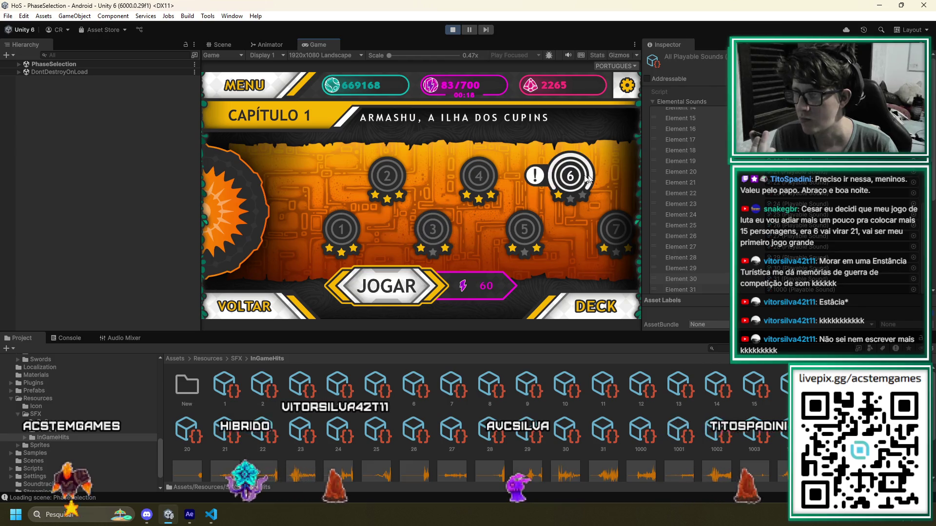
click(405, 290)
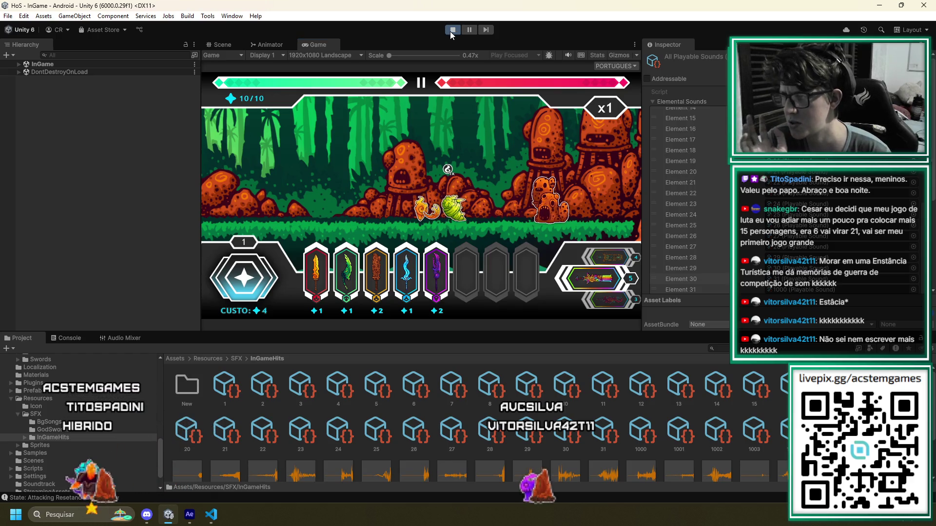
click(451, 30)
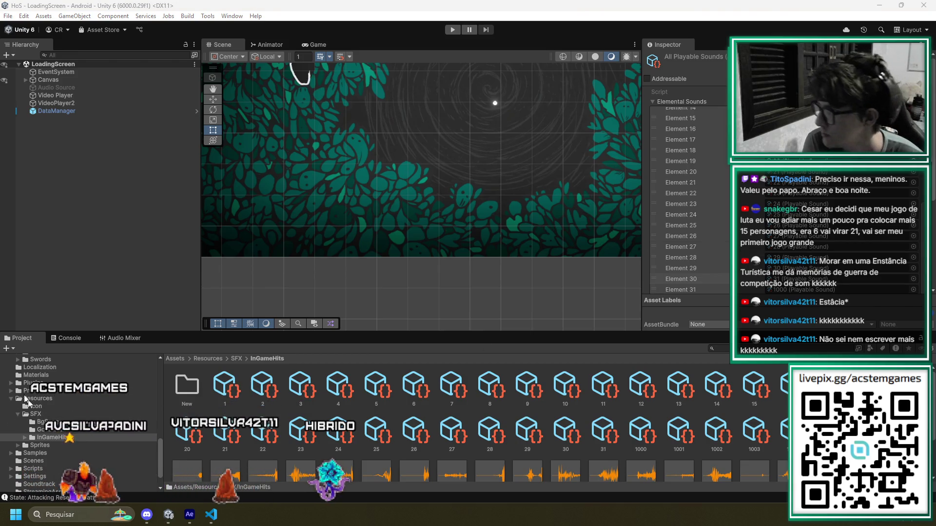
Open enemy 7's PROJECTILE folder and step through the frames starting at 0014
scroll(22, 397, up, 3)
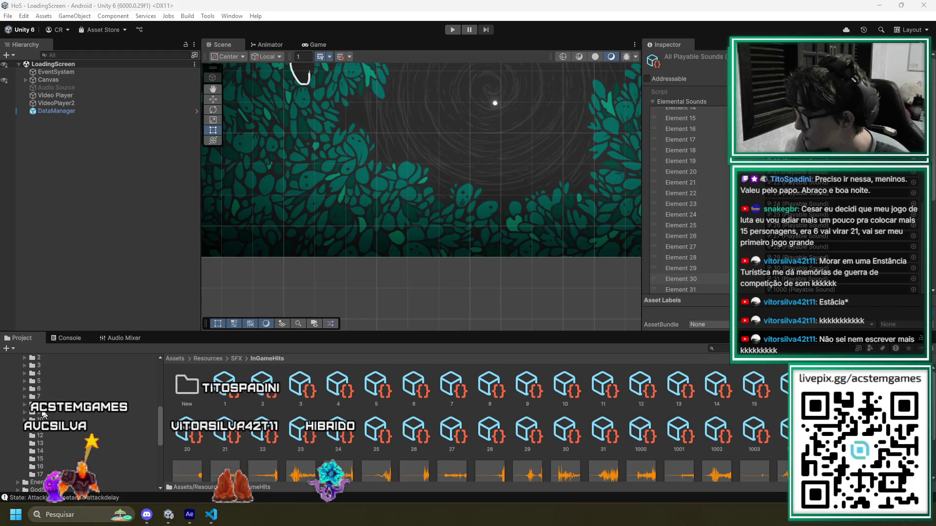
click(43, 395)
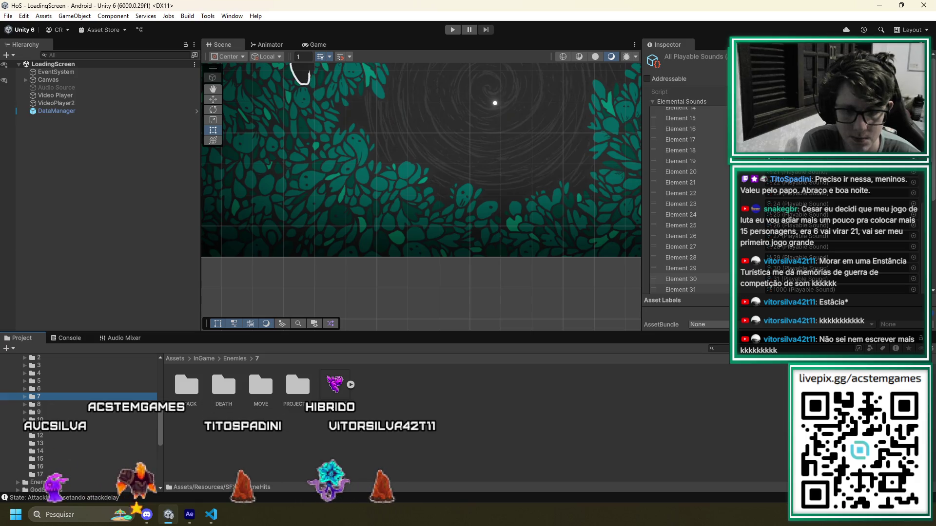
click(301, 388)
double_click(300, 388)
click(185, 385)
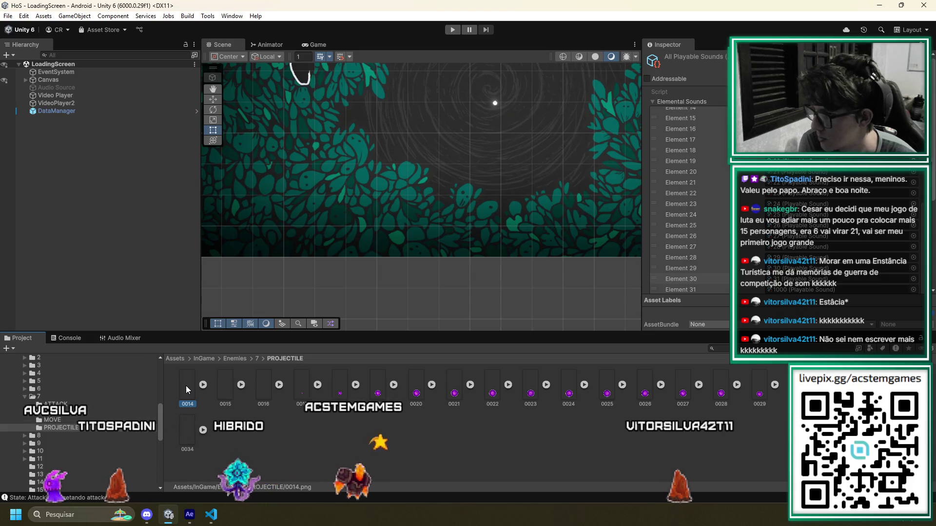
key(Right)
key(Right)
key(Right)
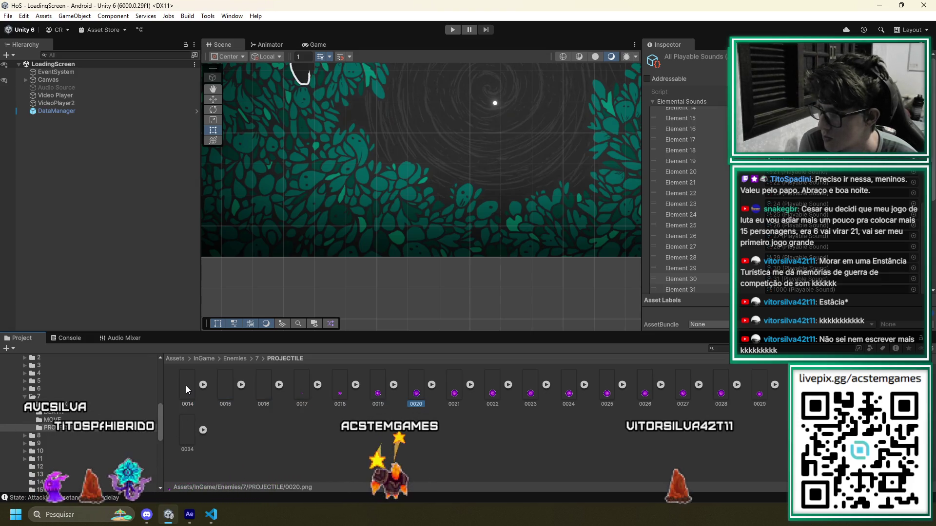
key(Left)
key(Left)
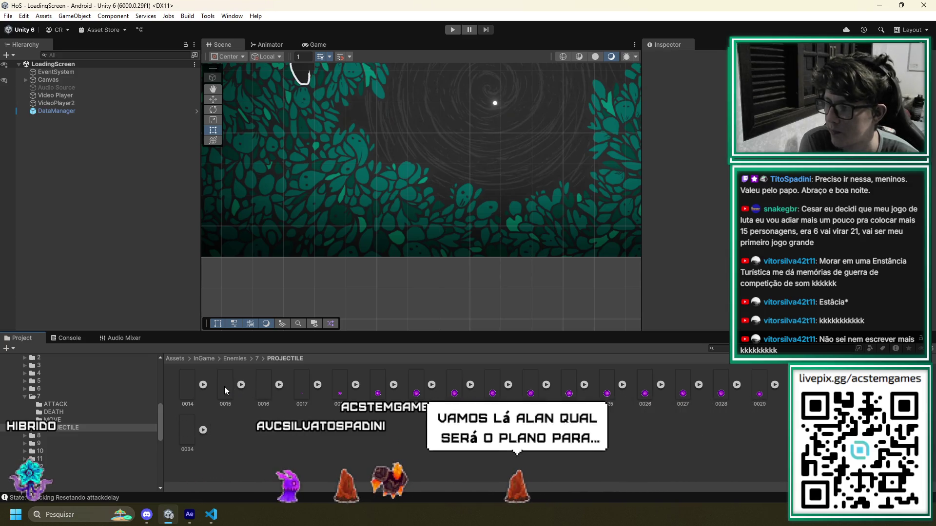
Inspect projectile frames 0018, 0022, 0028 and 0034, then minimize Unity and the code editor
click(340, 385)
click(492, 390)
click(721, 390)
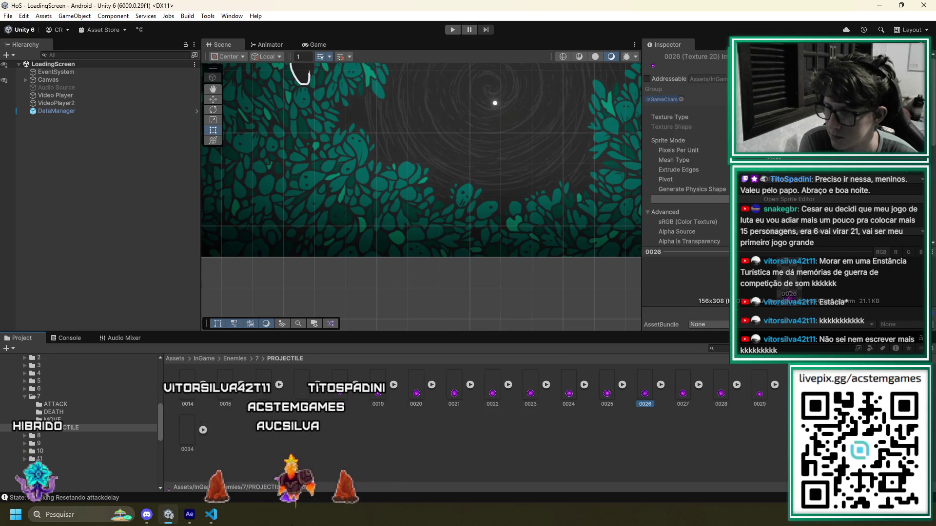
click(187, 429)
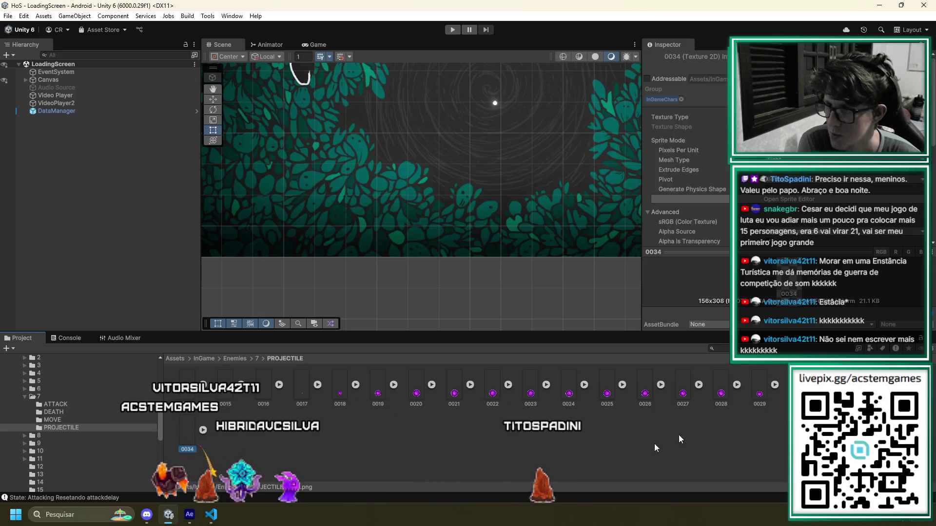
click(878, 6)
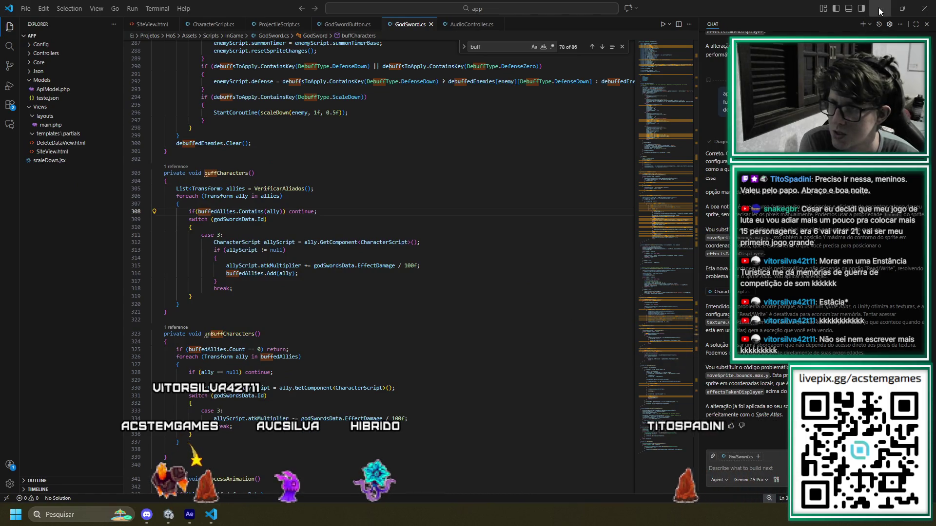
click(880, 9)
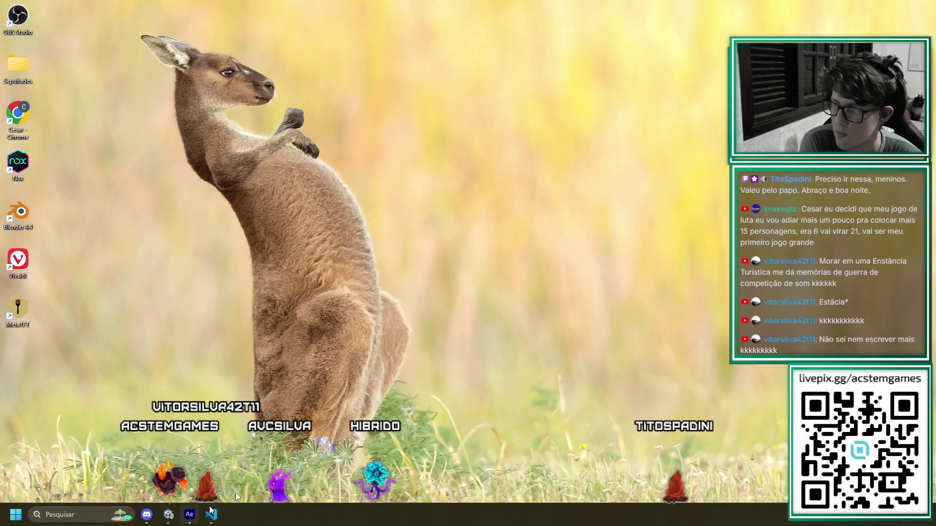
Bring up the Discord stream window from the taskbar to see the shared INSTAGRAM folder
mouse_move(147, 515)
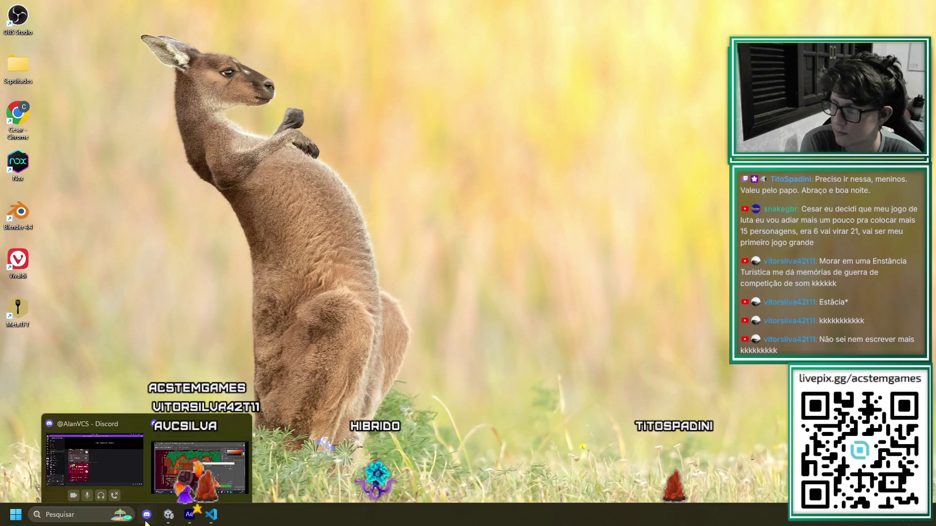
click(180, 481)
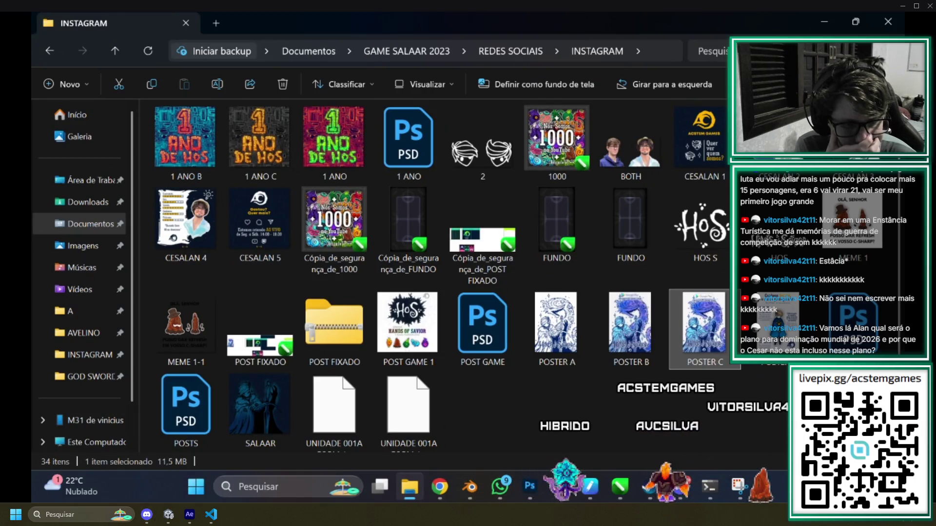
In Composição 2, delete the three audio layers, add ES_Swell, and preview it
key(alt+Tab)
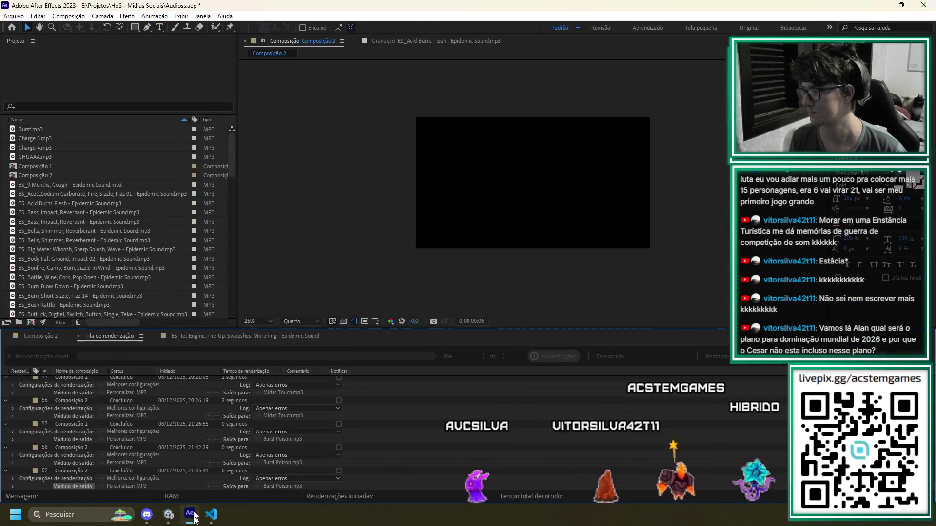
click(190, 514)
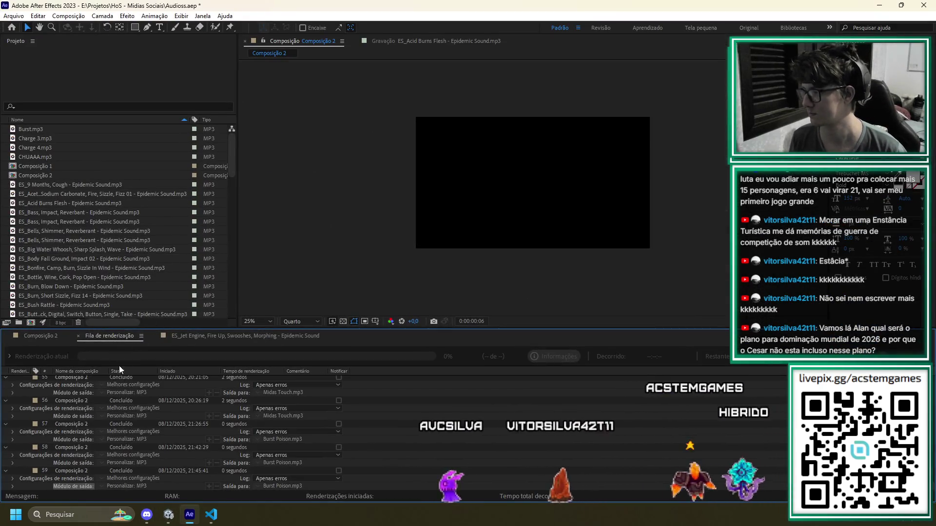
click(27, 337)
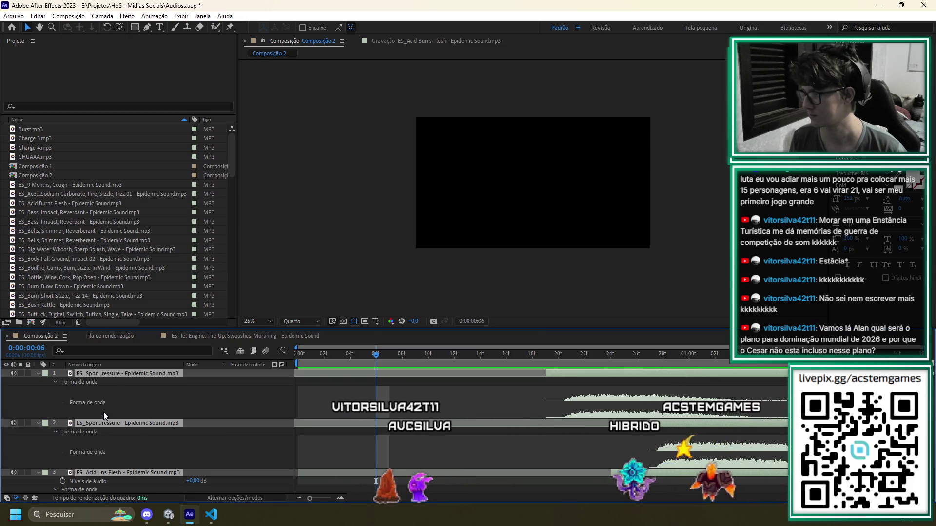
key(Delete)
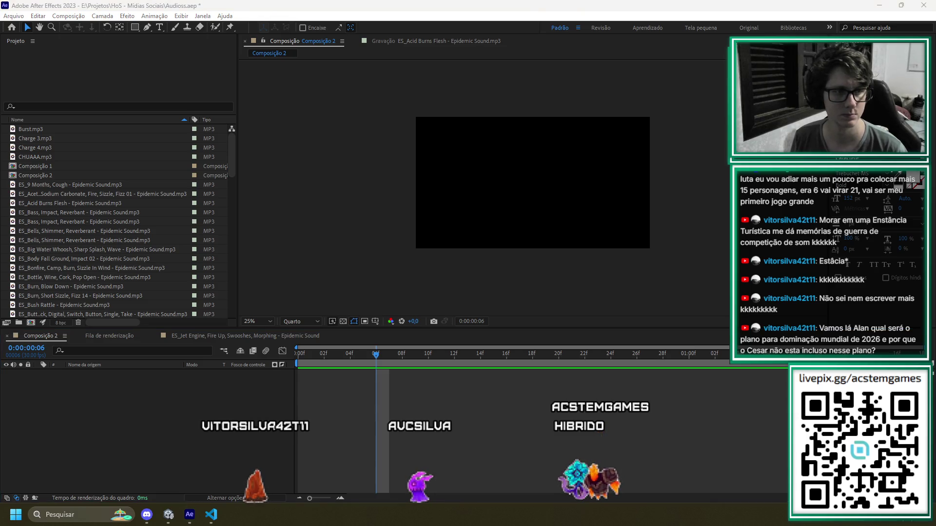
drag(230, 436, 217, 434)
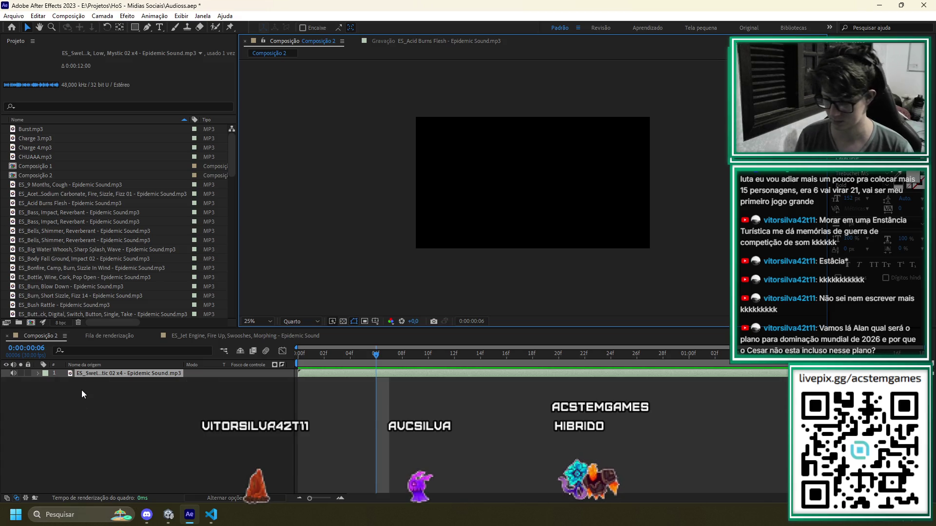
key(space)
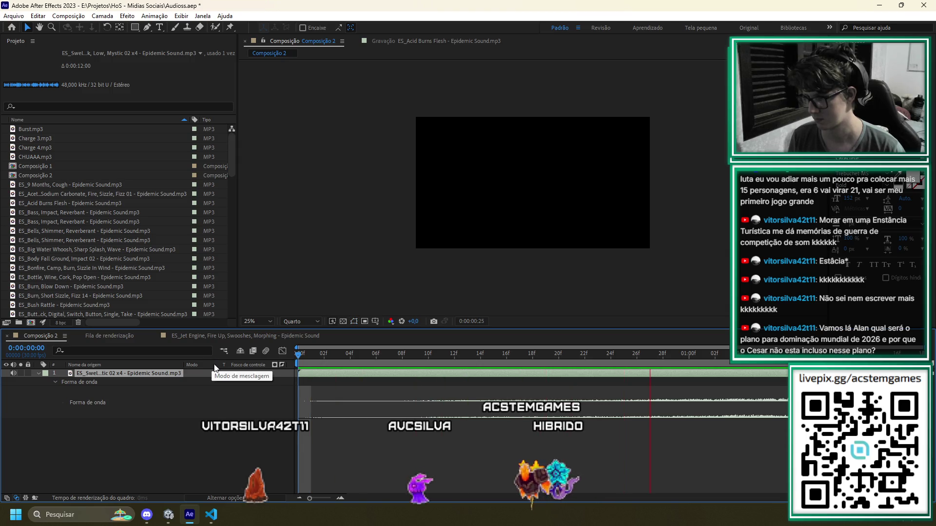
key(space)
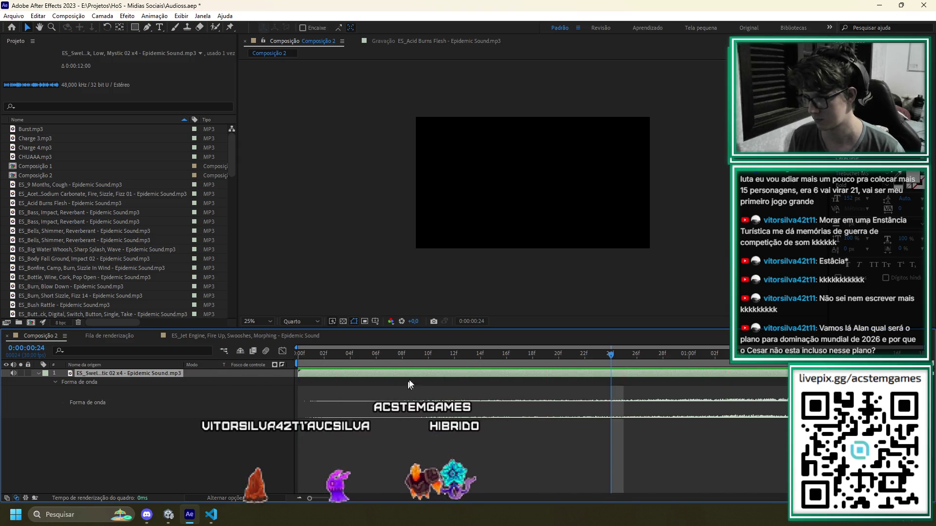
Try trimming and sliding the swell layer, then undo so it starts at zero
mouse_move(300, 373)
mouse_down()
mouse_move(520, 382)
mouse_move(329, 380)
mouse_up()
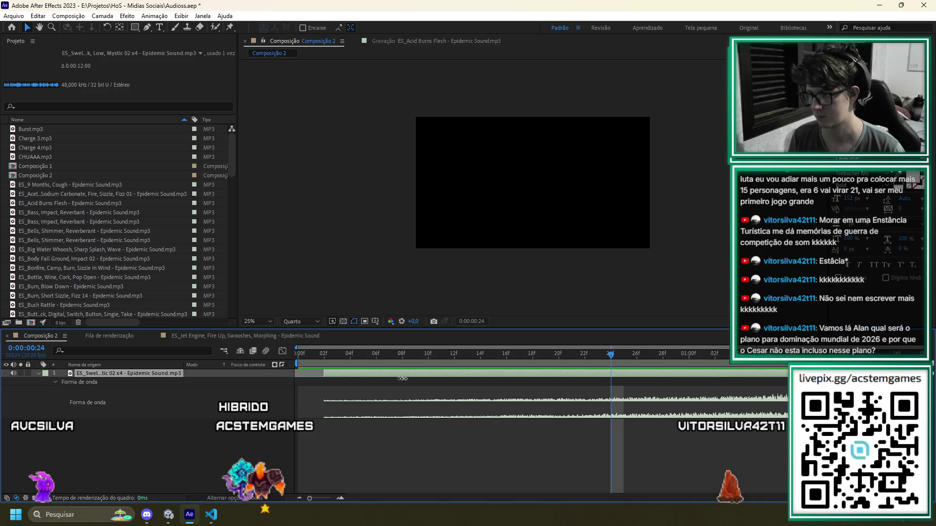
drag(398, 379, 426, 380)
drag(513, 373, 367, 381)
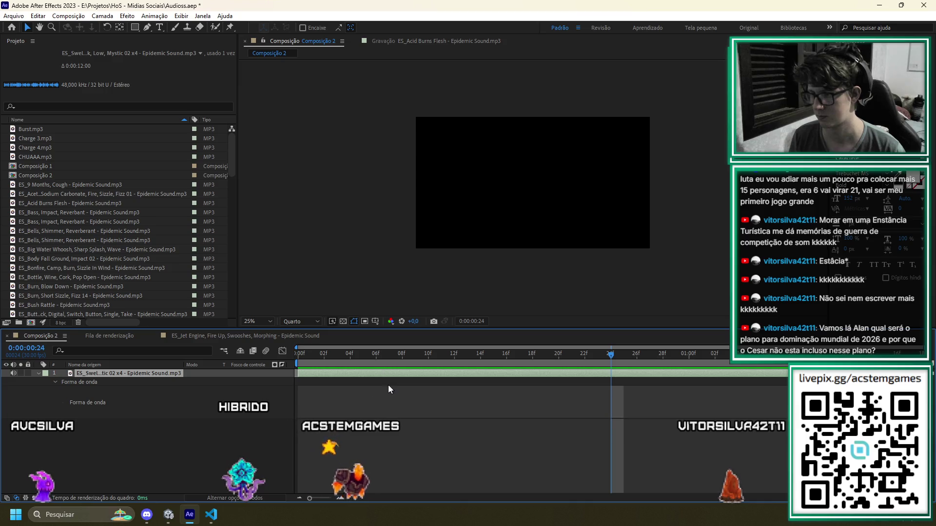
mouse_move(295, 372)
mouse_down()
mouse_move(428, 379)
mouse_move(312, 385)
mouse_up()
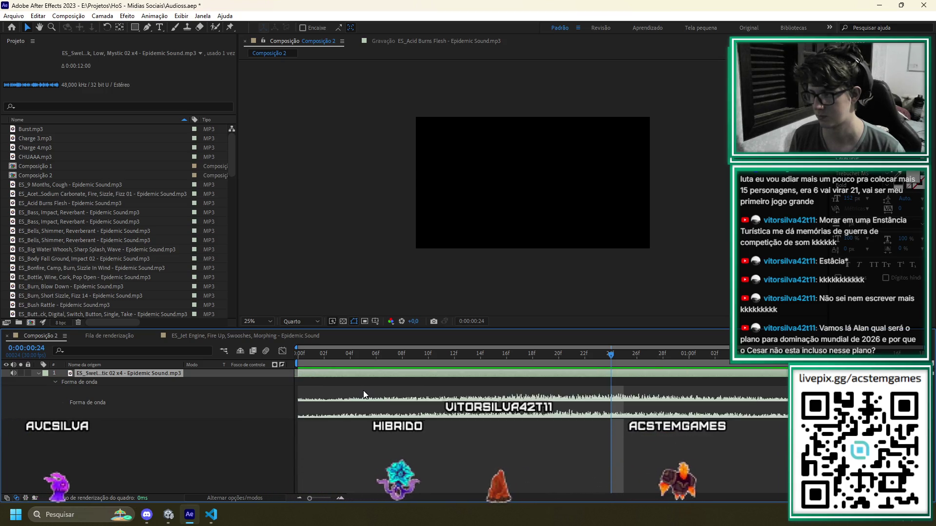
key(ctrl+z)
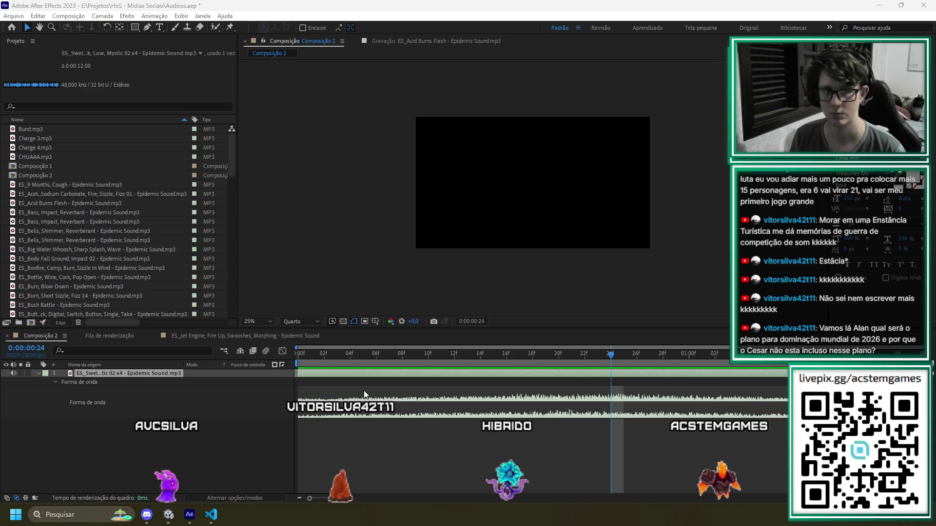
key(alt+Tab)
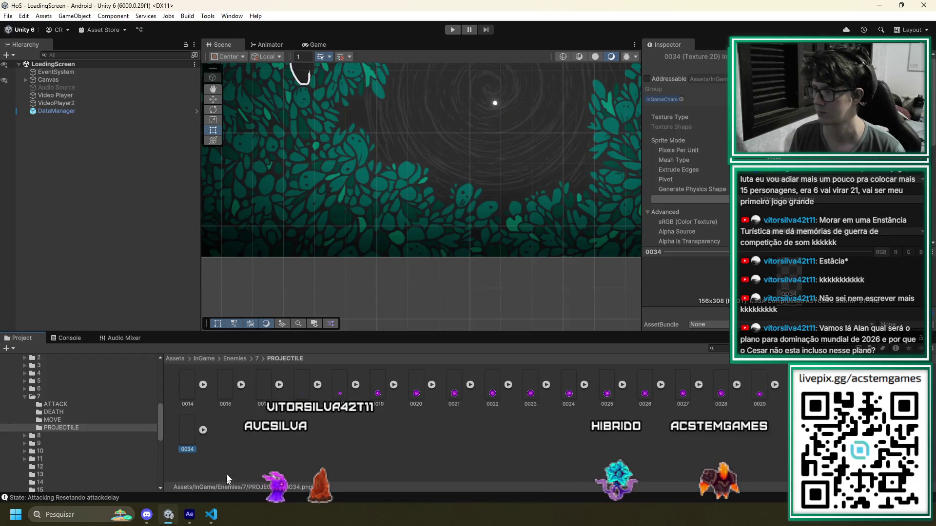
Select enemy 7's projectile frames 0014 through 0020 together in the PROJECTILE folder
click(188, 389)
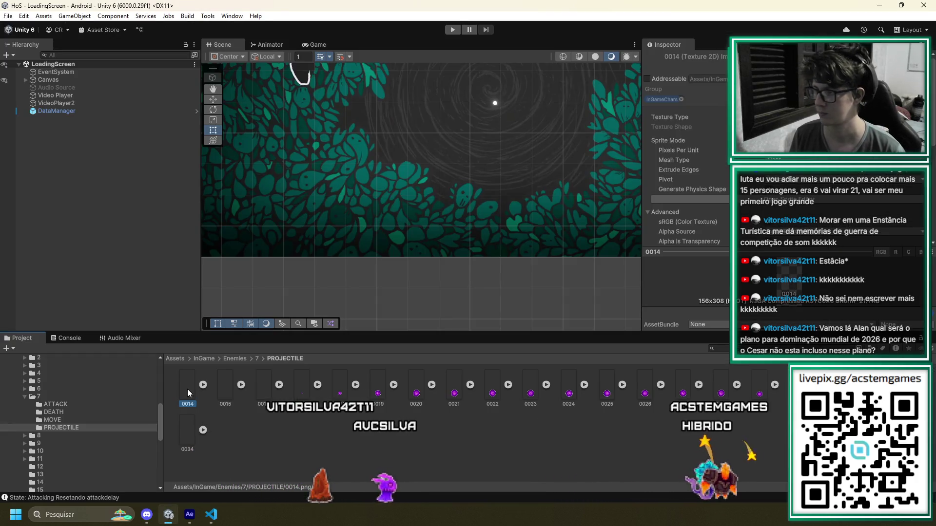
key(Right)
key(Right)
key(Right)
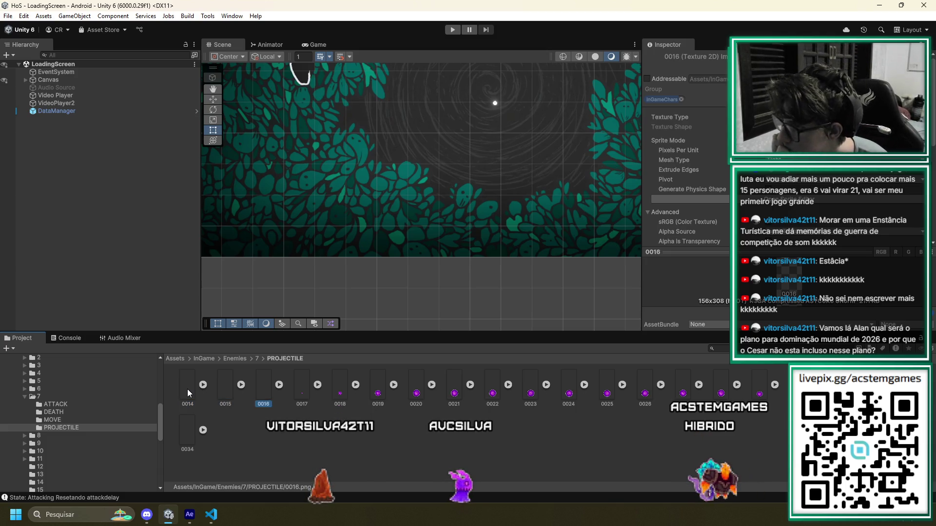
key(Right)
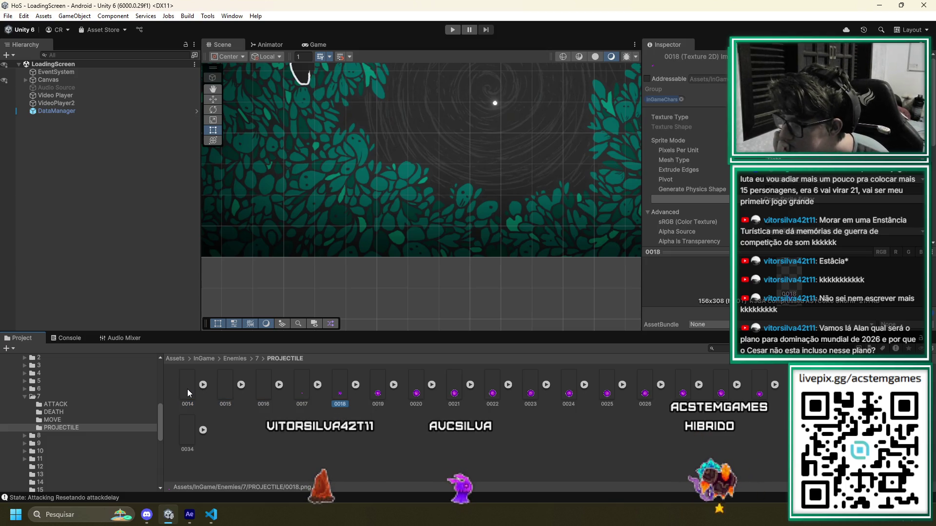
key(Right)
key(Right)
key(Right)
key(Left)
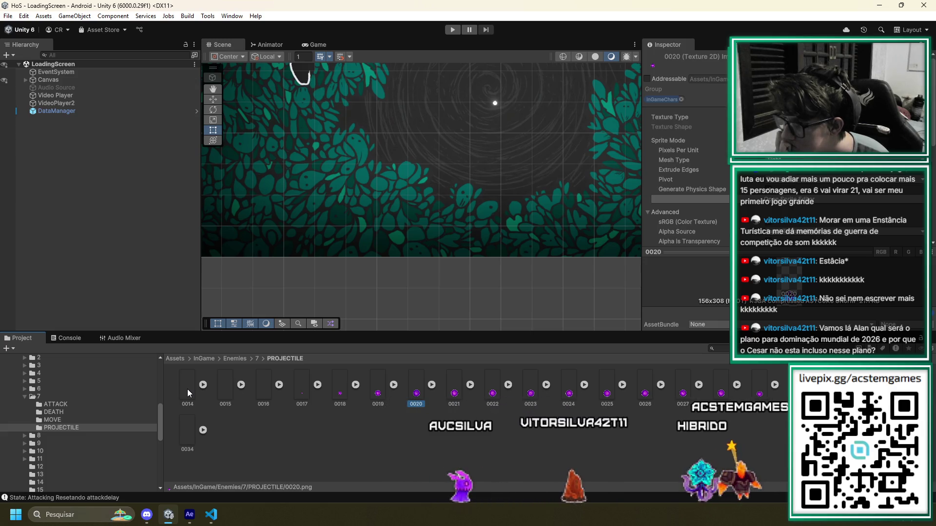
shift+click(187, 389)
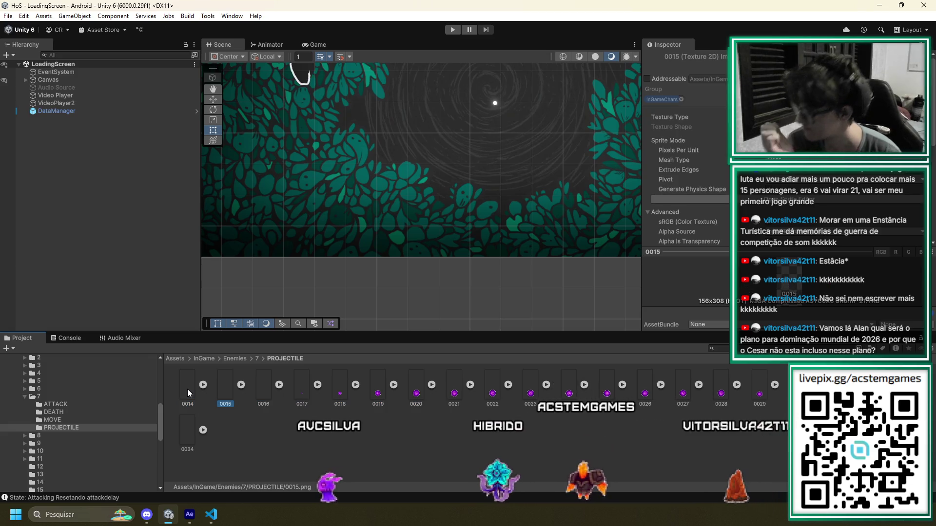
click(189, 514)
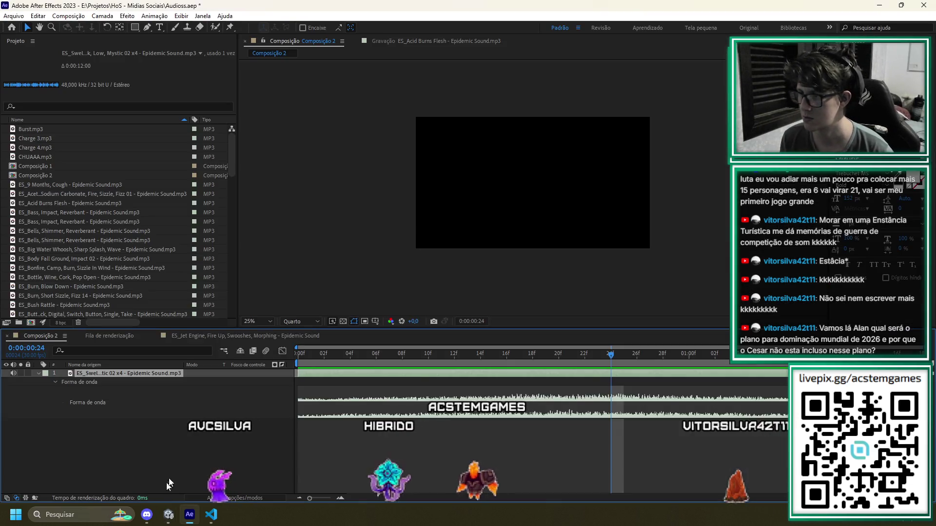
click(689, 353)
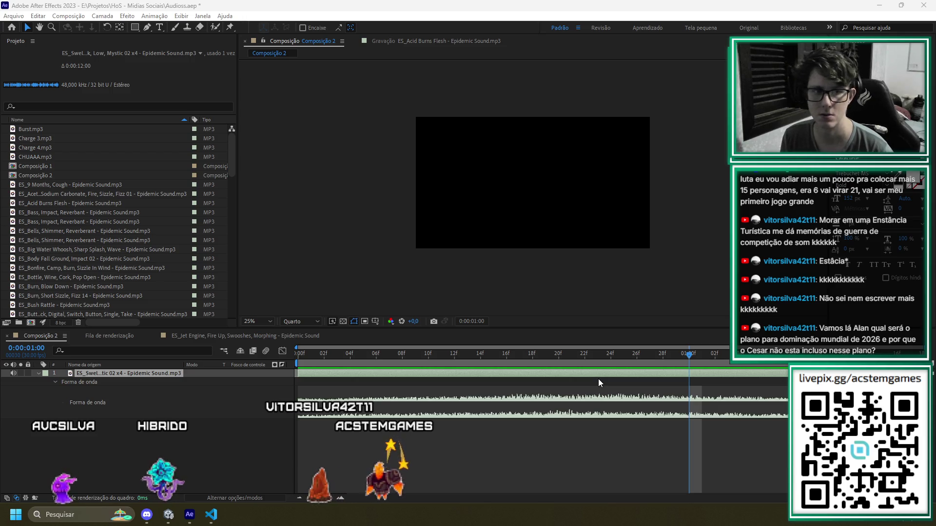
key(alt+Tab)
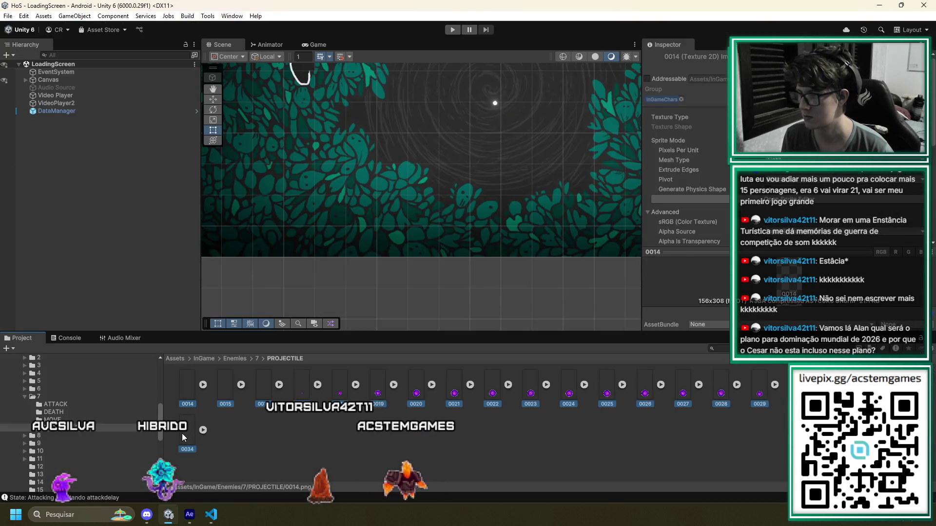
shift+click(186, 438)
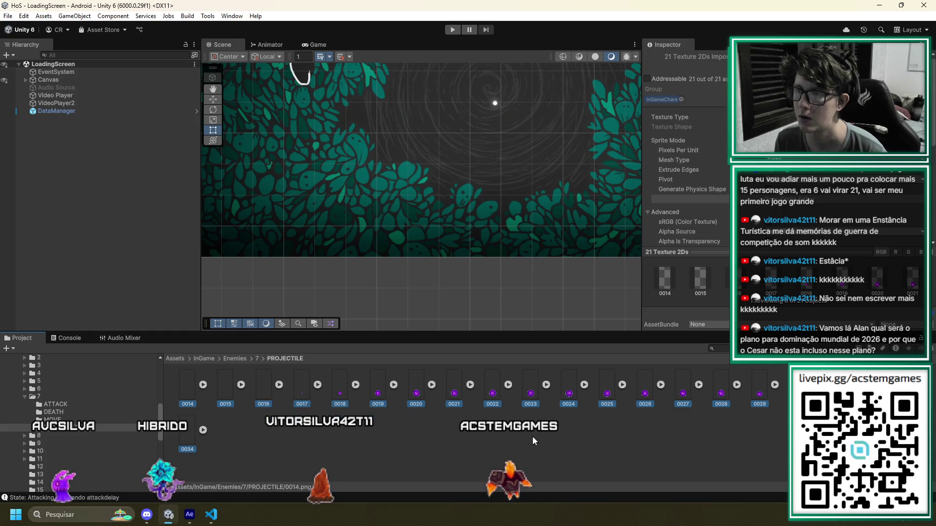
key(alt+Tab)
click(69, 16)
click(83, 39)
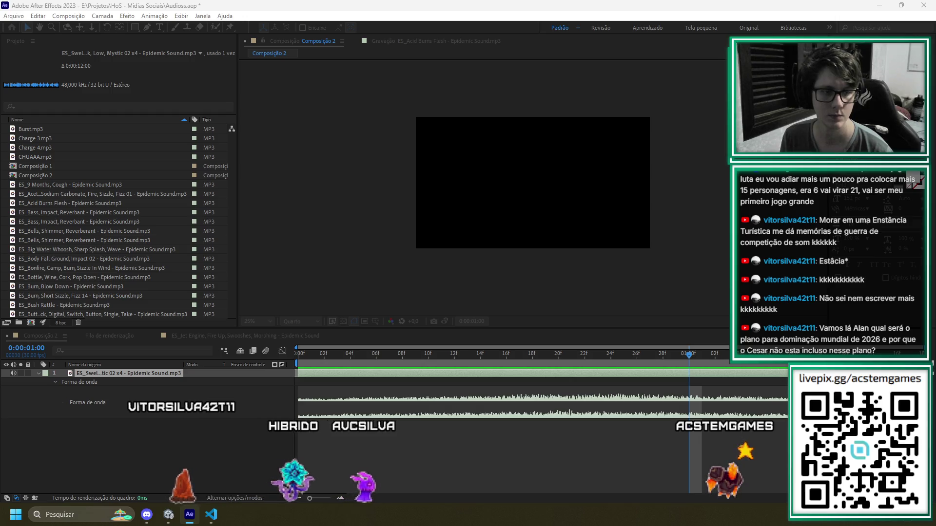
key(Return)
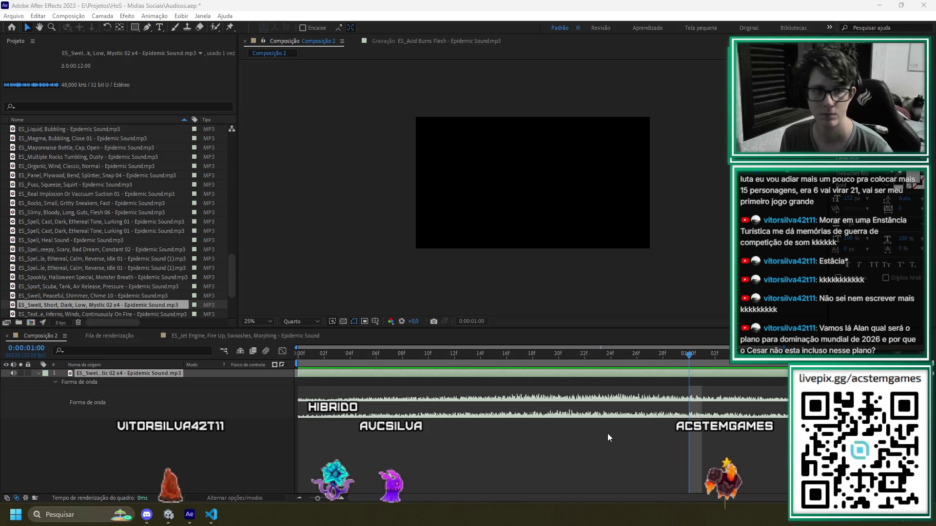
key(alt+Tab)
click(442, 451)
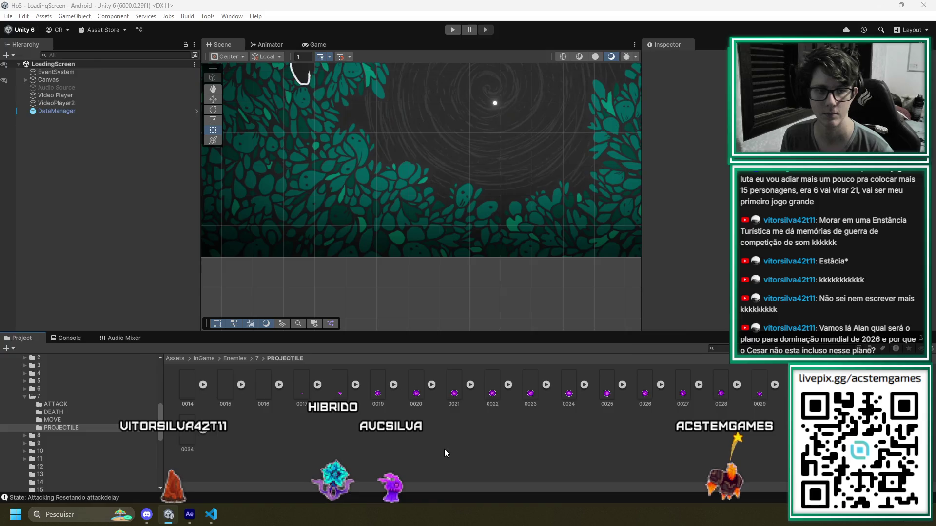
key(alt+Tab)
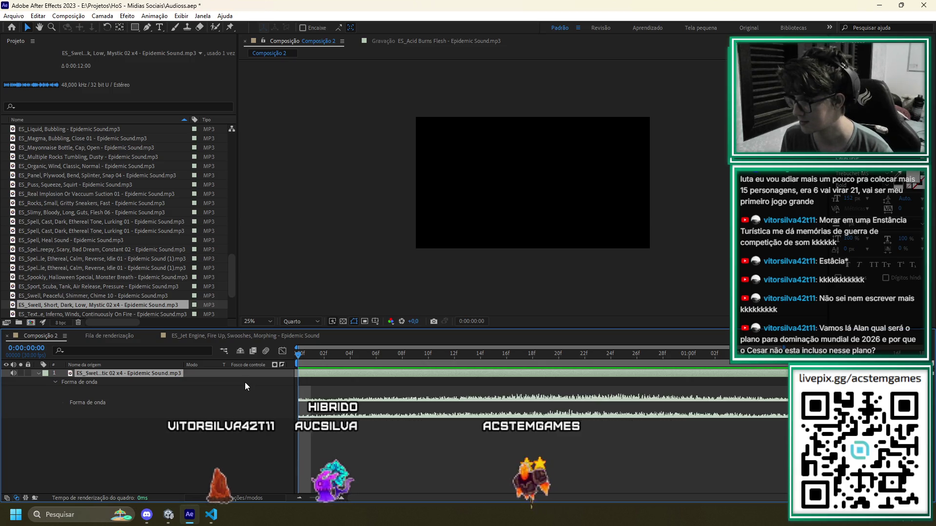
Preview the Swell audio in Composição 2, zoom the timeline out, and return to the start
key(space)
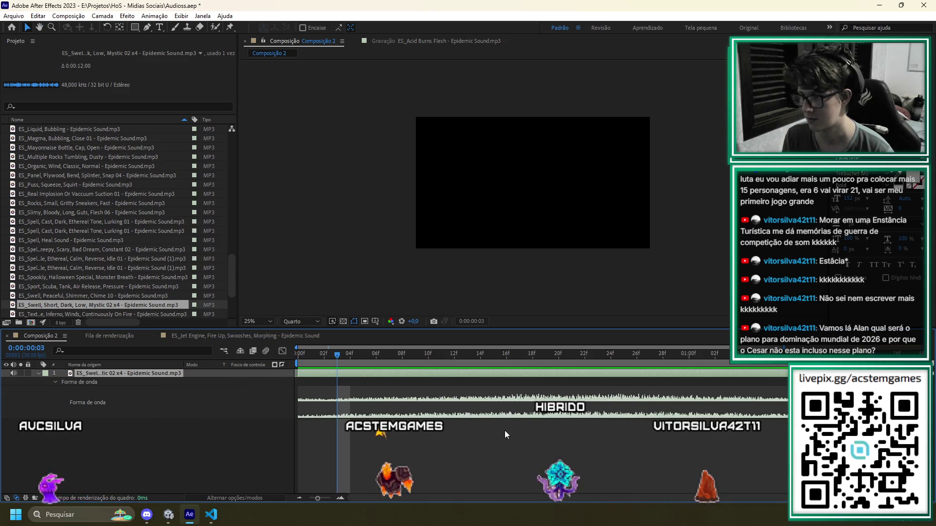
drag(317, 499, 311, 499)
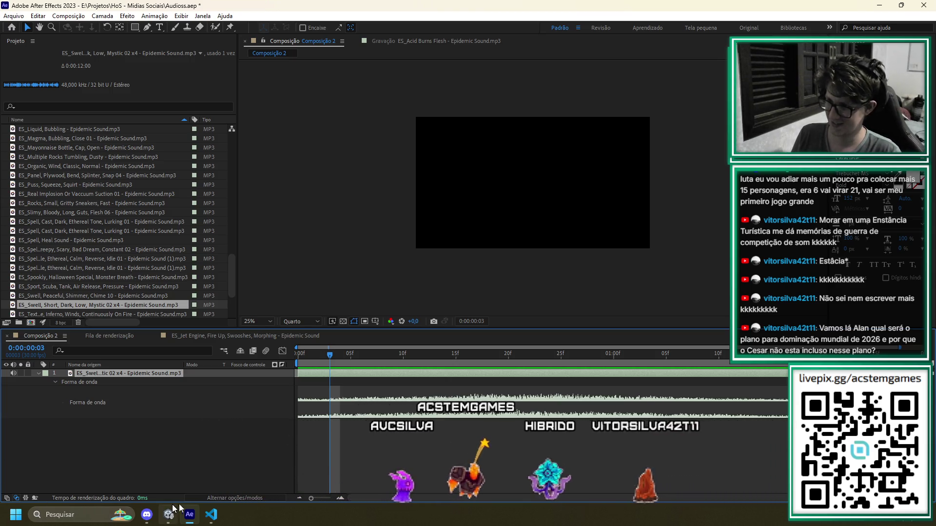
key(Home)
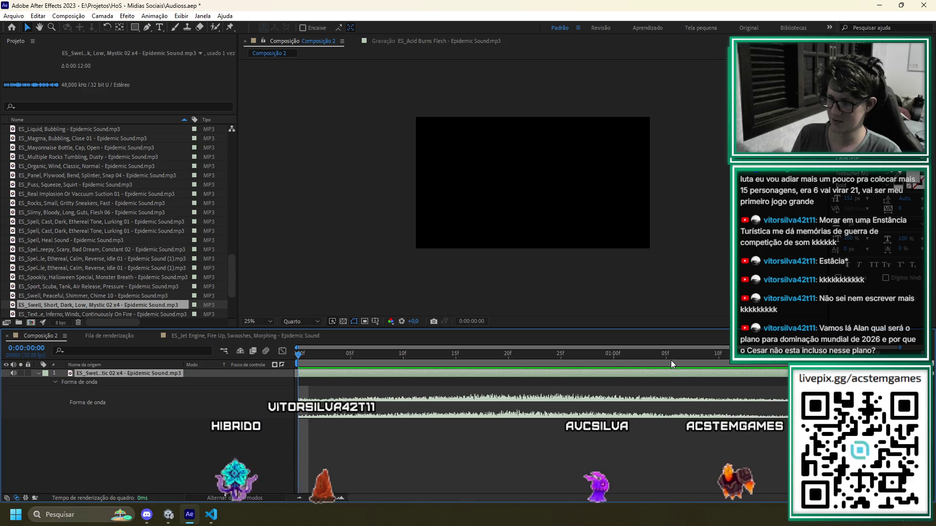
Check projectile frame 0020 in Unity, then move on to HeidiSQL's phasesEnemies table
key(alt+Tab)
key(Right)
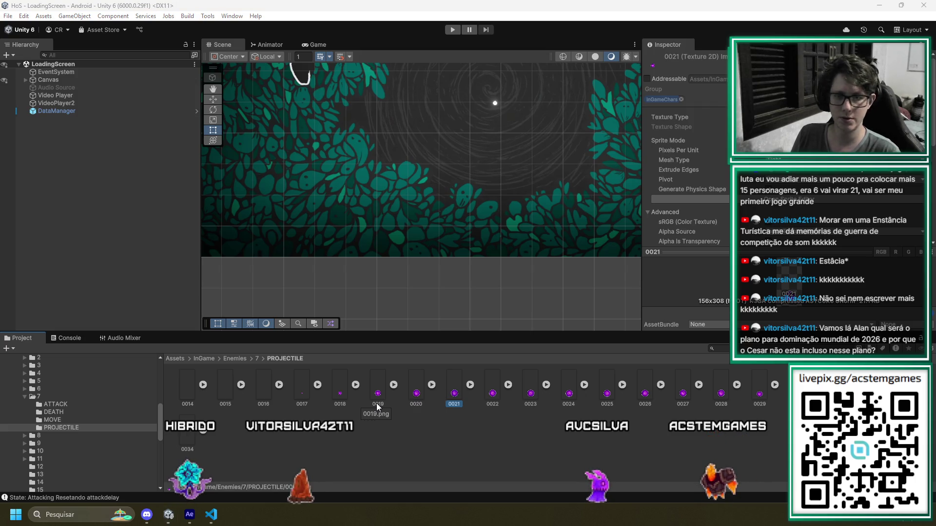
key(alt+Tab)
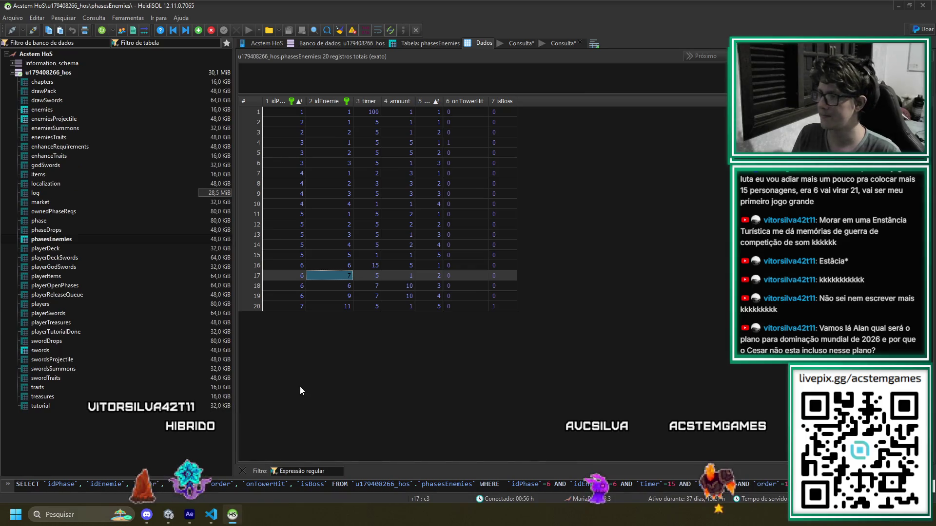
View the enemiesProjectile table's 10 records in HeidiSQL, then return to Unity
click(54, 119)
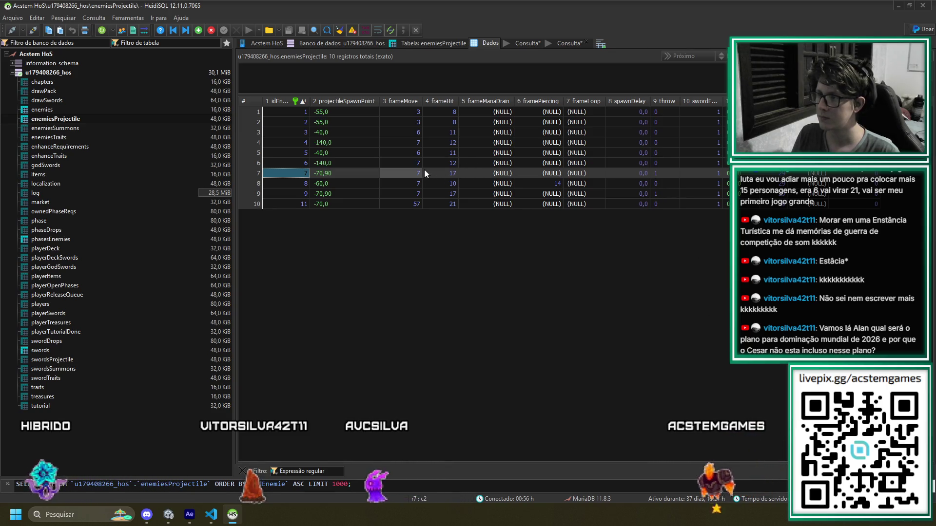
key(alt+Tab)
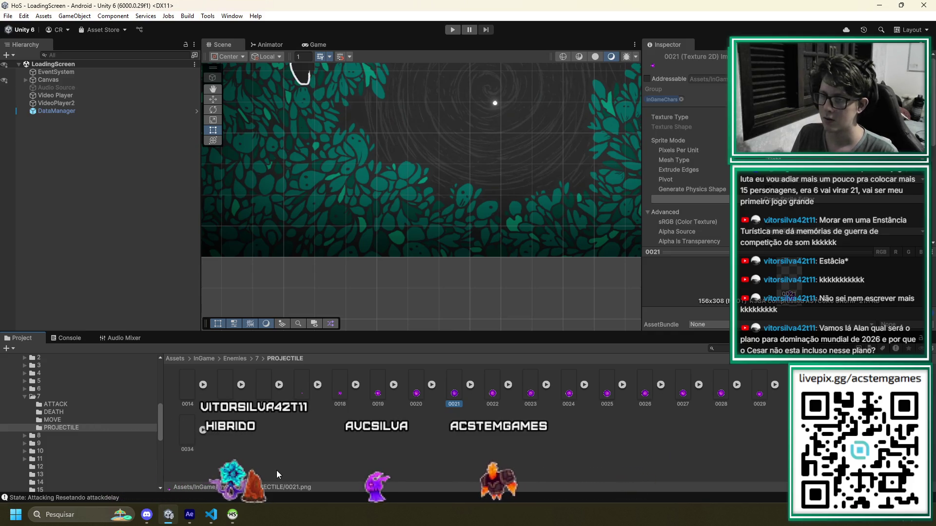
shift+click(188, 386)
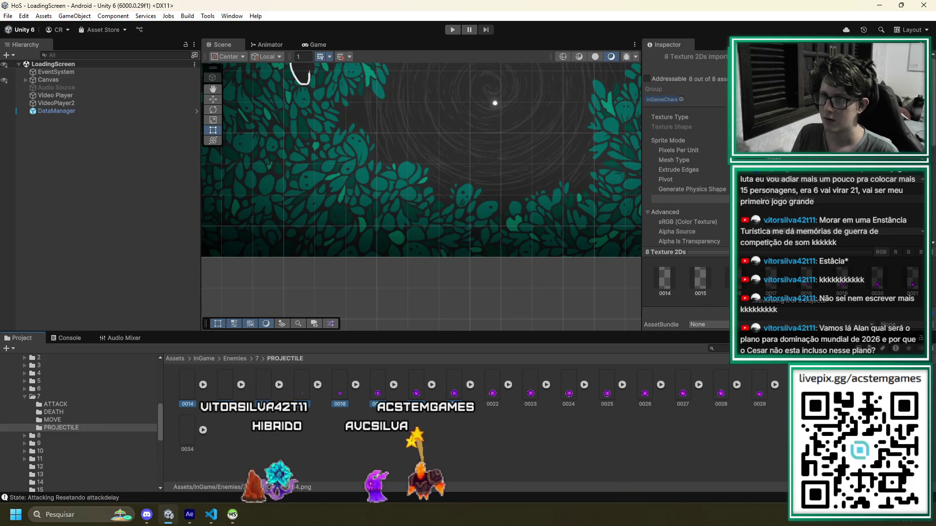
shift+click(225, 387)
shift+click(416, 387)
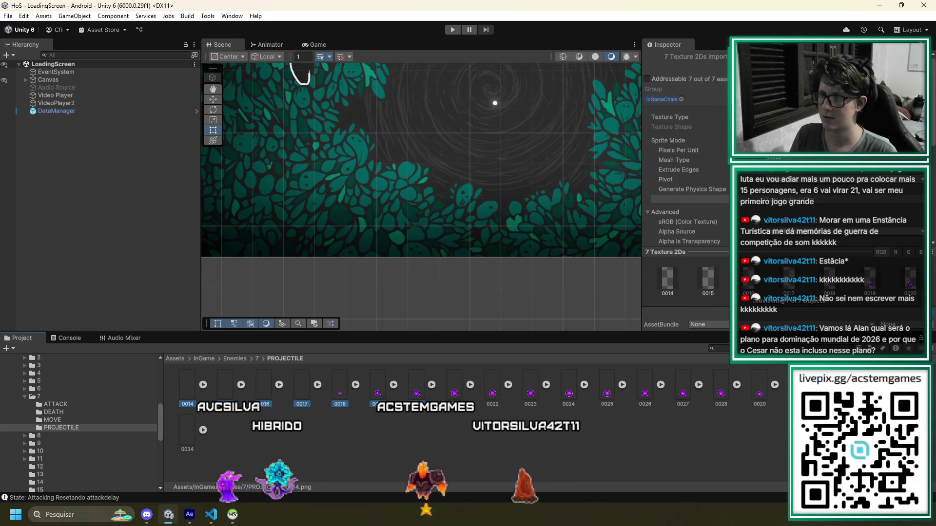
click(455, 389)
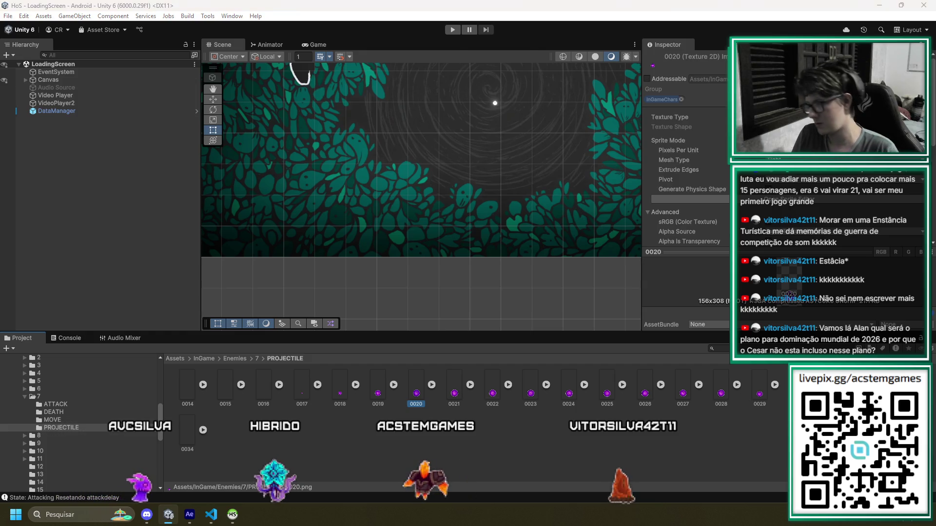
key(alt+Tab)
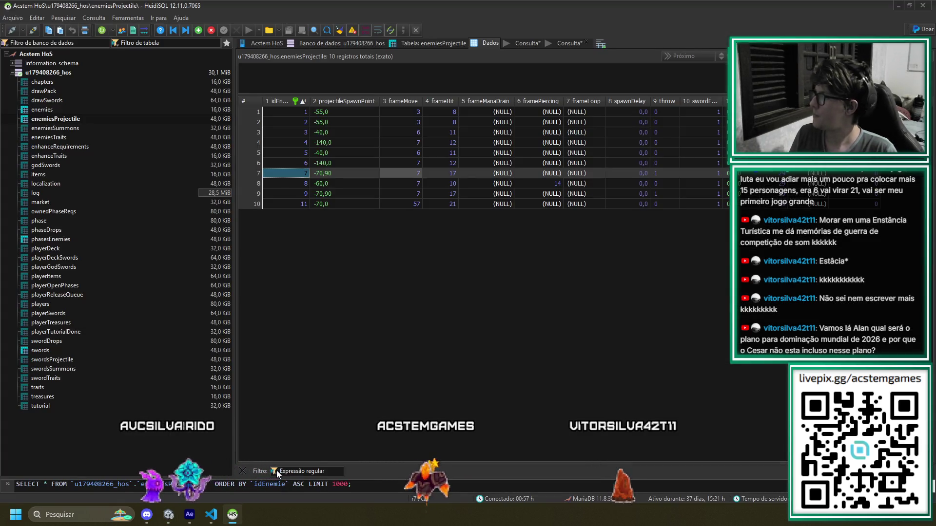
key(alt+Tab)
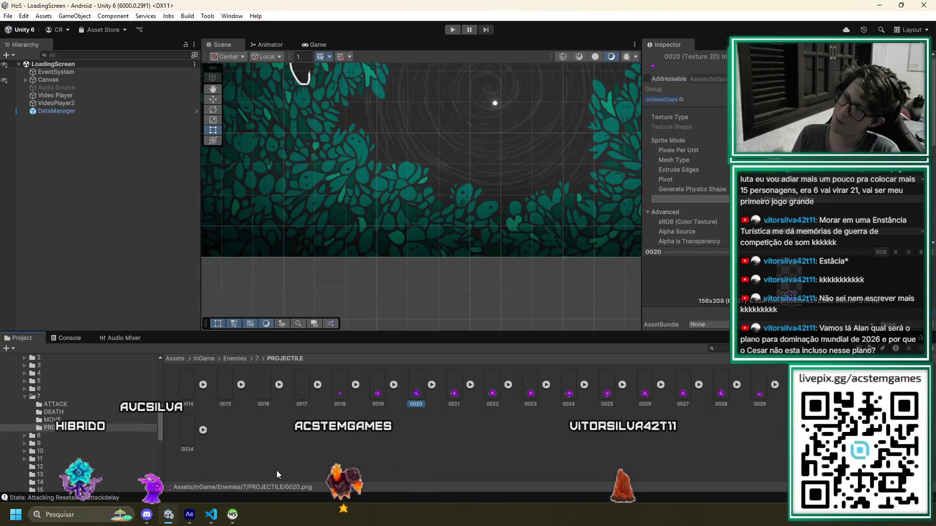
key(alt+Tab)
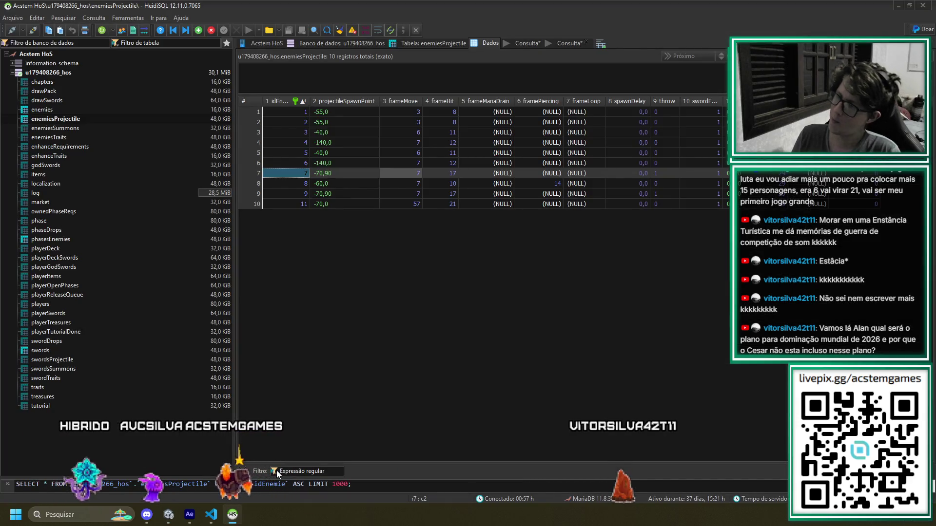
key(alt+Tab)
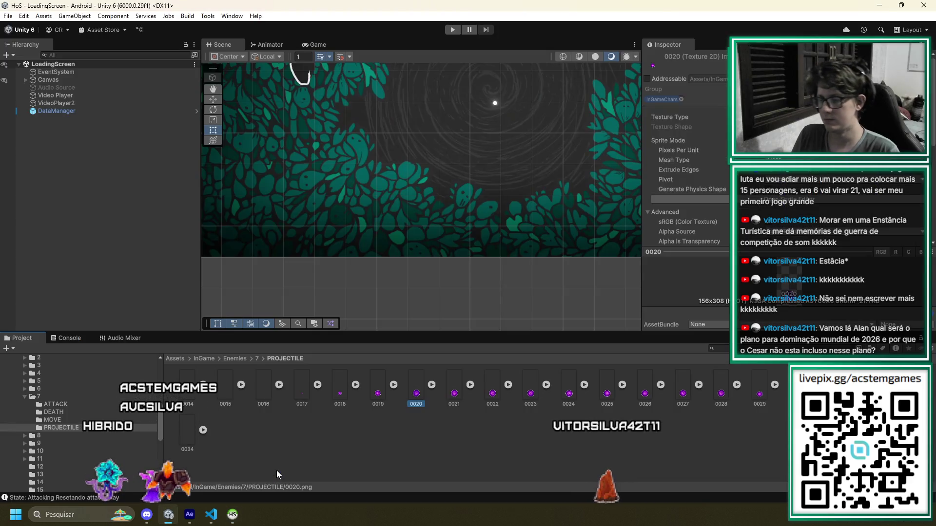
Return to After Effects and click into the Project panel's search field
key(alt+Tab)
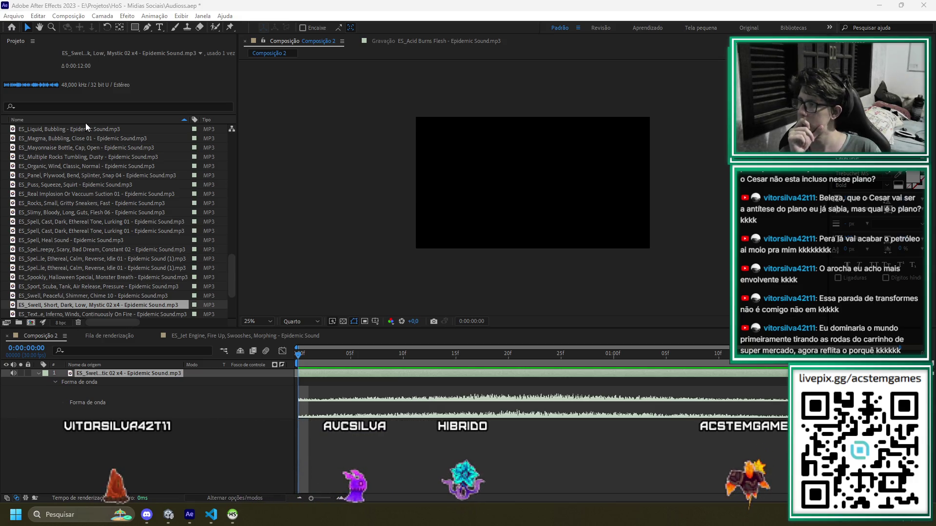
click(75, 109)
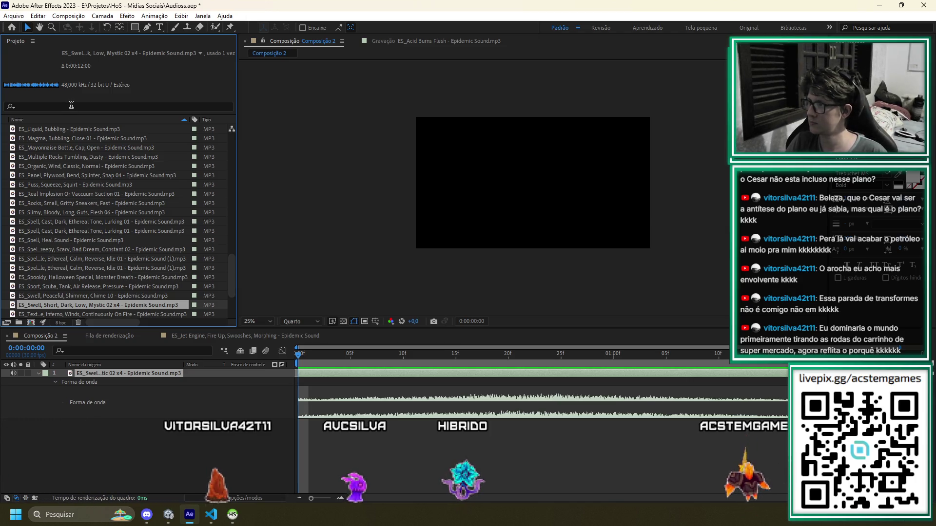
Search 'charge' and drag the ES_Charge Up sound into Composição 2, showing its waveform
click(71, 105)
text(charge)
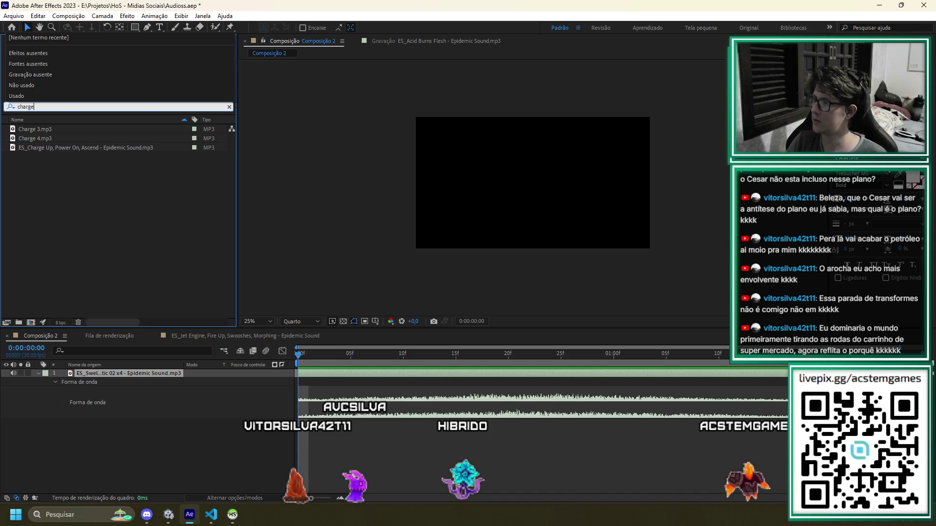
mouse_move(75, 149)
mouse_down()
mouse_move(644, 320)
mouse_move(358, 447)
mouse_up()
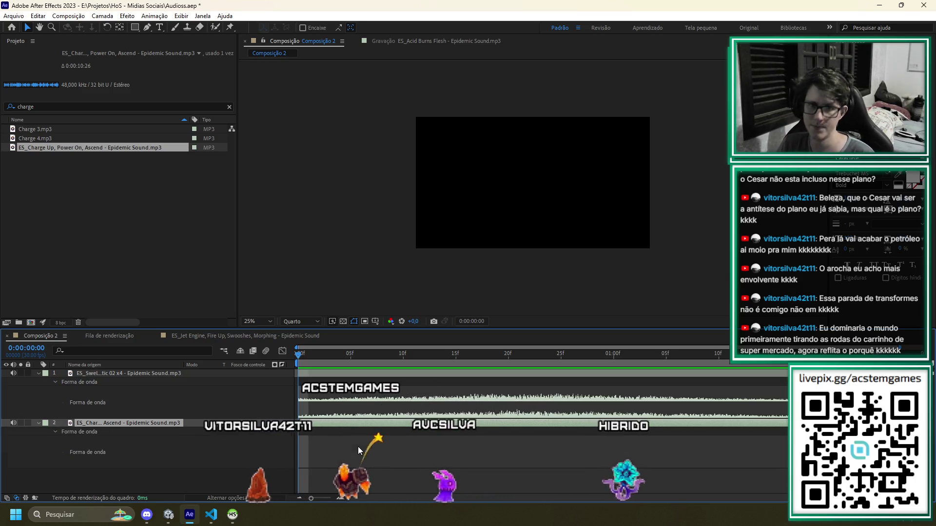
key(l)
key(l)
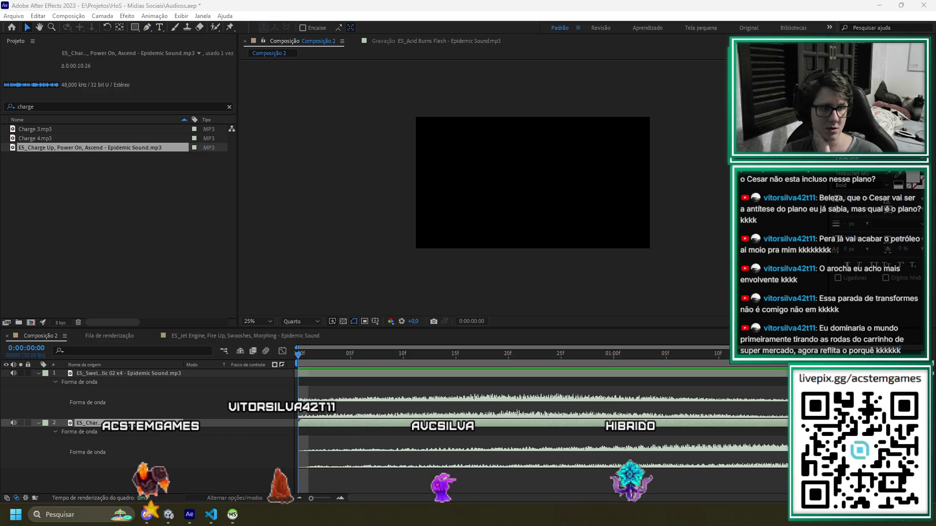
Mute the Swell layer and preview the Charge Up sound, stopping around 1 second 5 frames
key(alt+Tab)
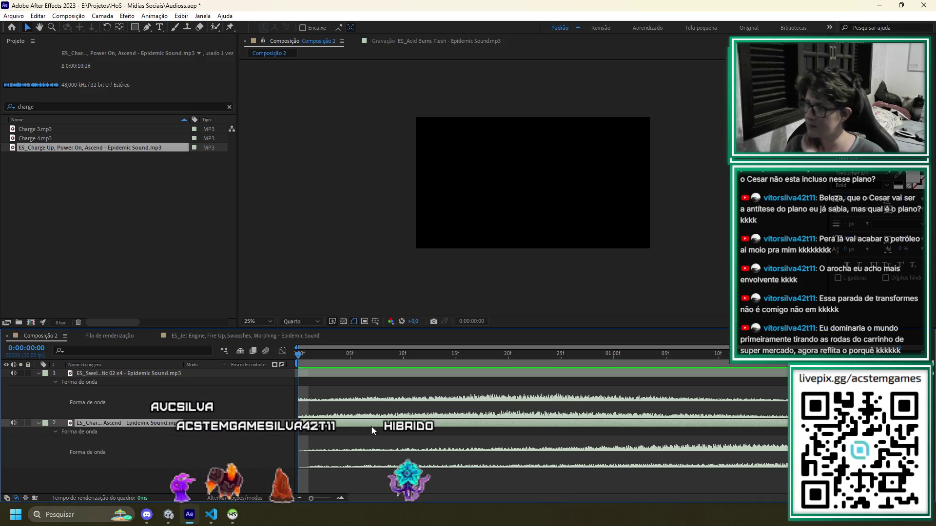
click(14, 374)
key(space)
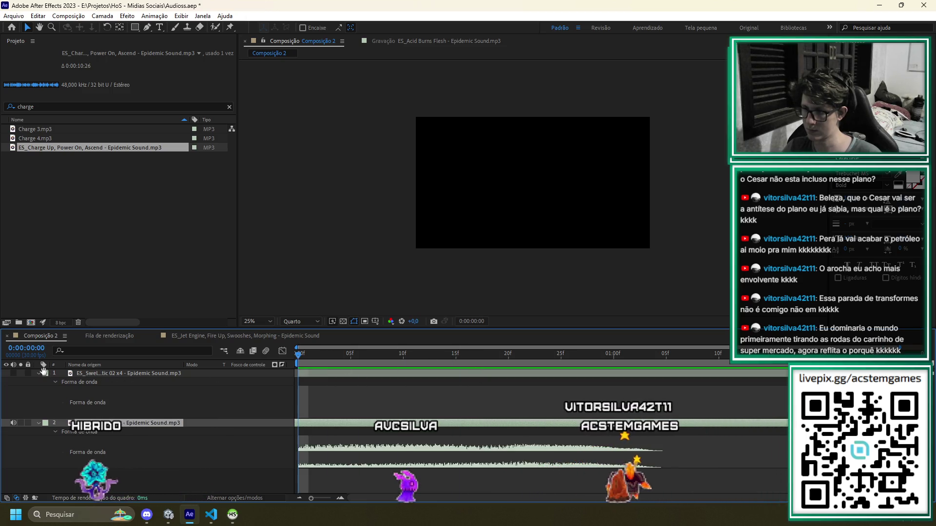
key(space)
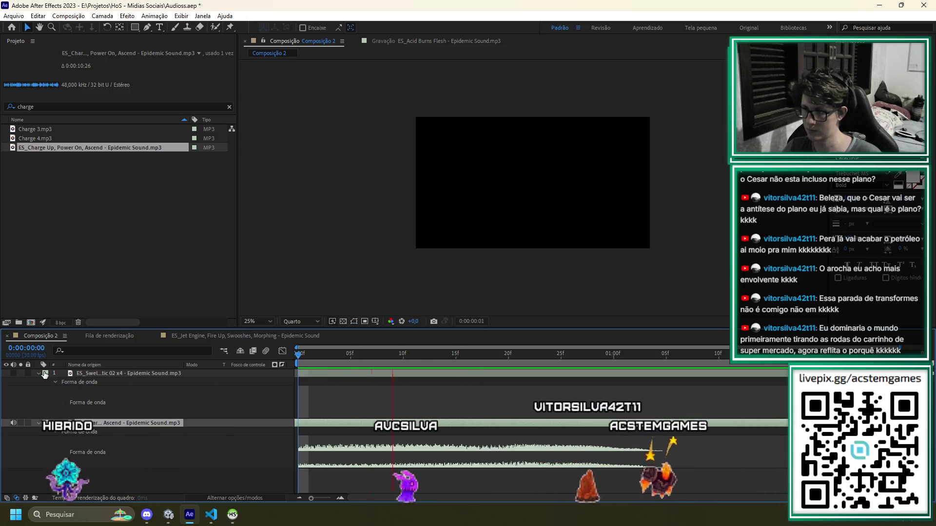
click(669, 362)
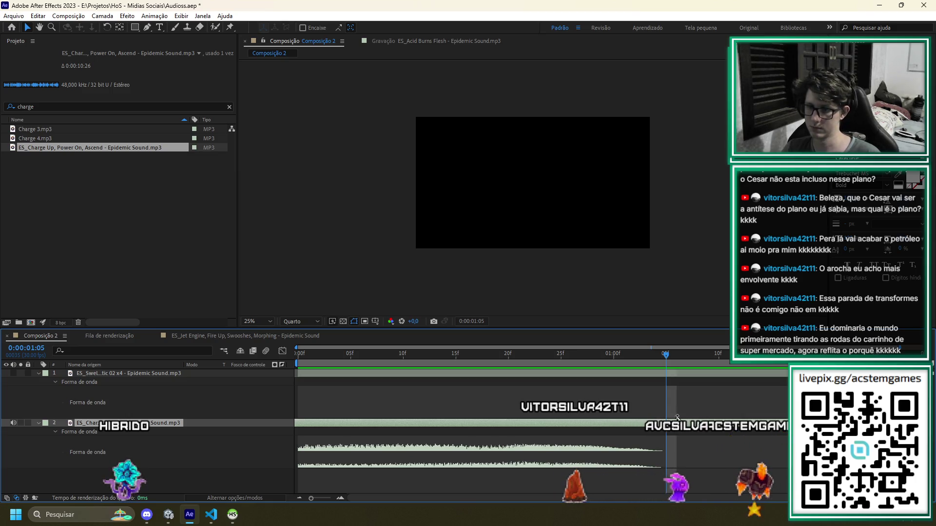
Undo an accidental duplicate of Charge Up and delete the Swell sound layer
key(ctrl+d)
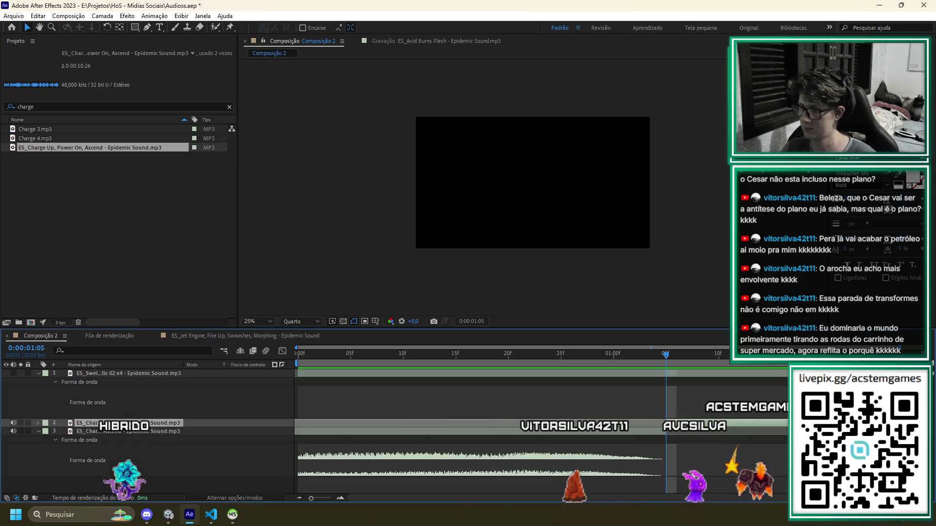
key(ctrl+z)
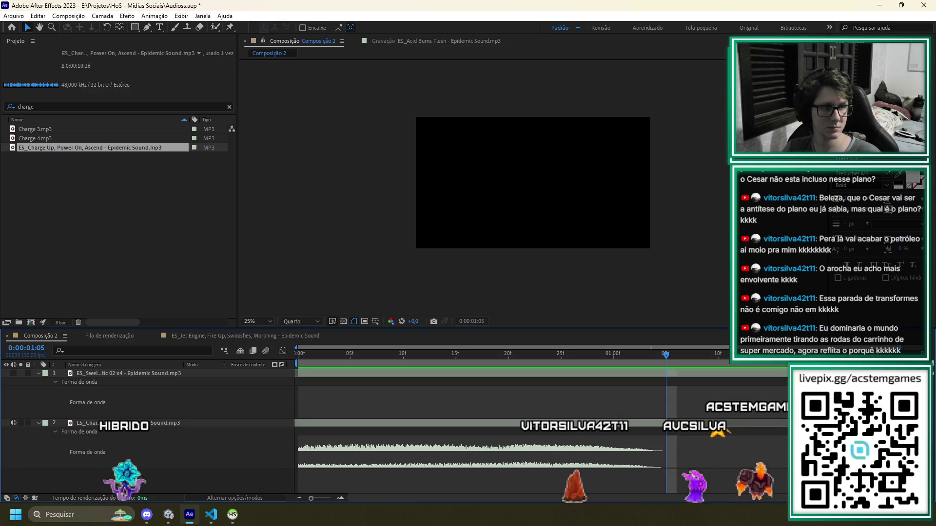
click(655, 373)
key(Delete)
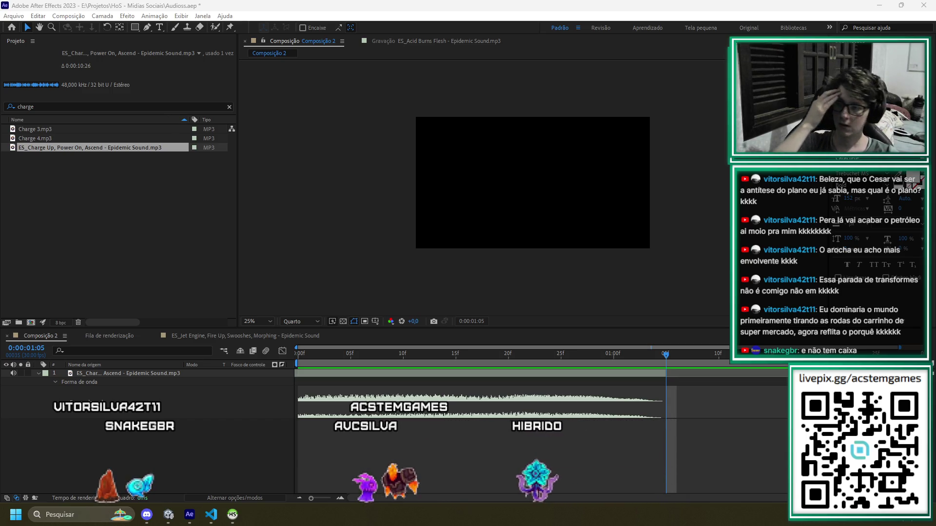
Add the Sweep, Dark 02 sound and slide it to start near 25f
drag(671, 428, 673, 429)
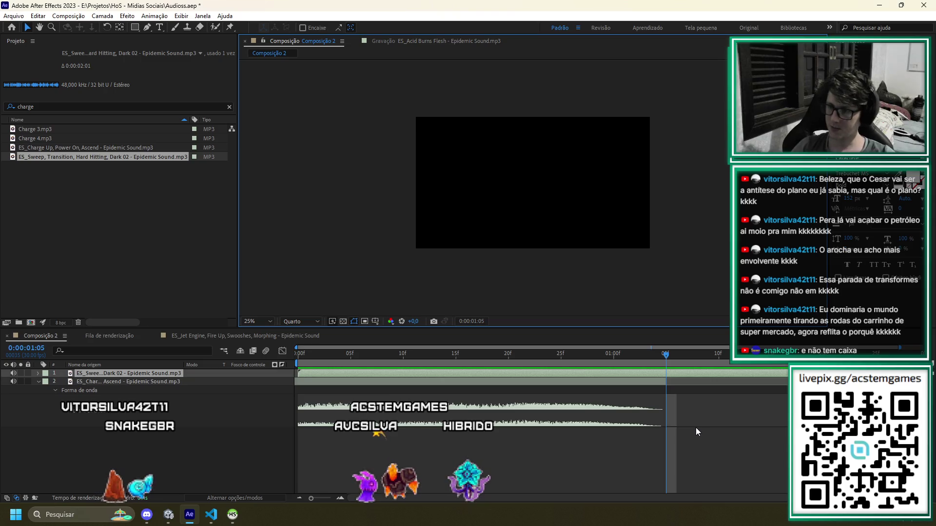
key(l)
key(l)
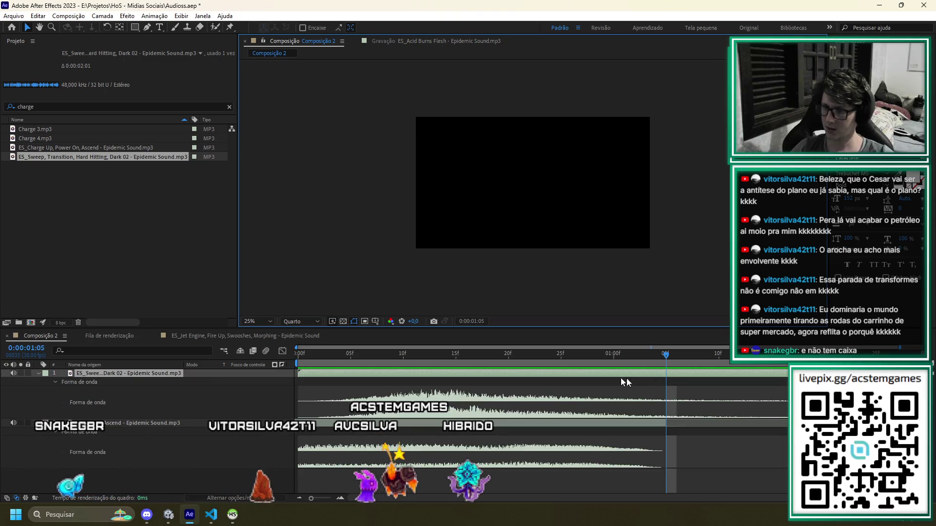
drag(491, 373, 754, 385)
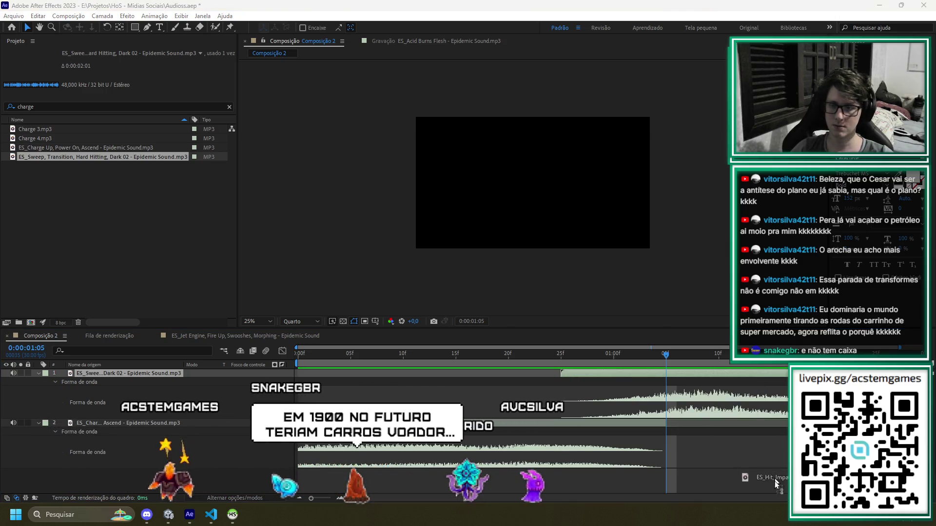
Add the Electronic Growl hit sound, adjust its start and timing, and preview the mix
drag(933, 372, 717, 372)
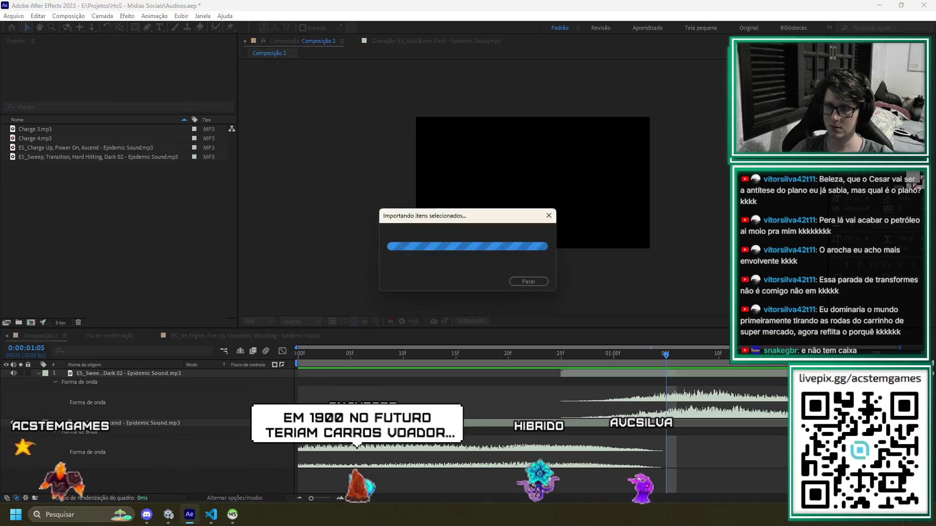
key(l)
key(l)
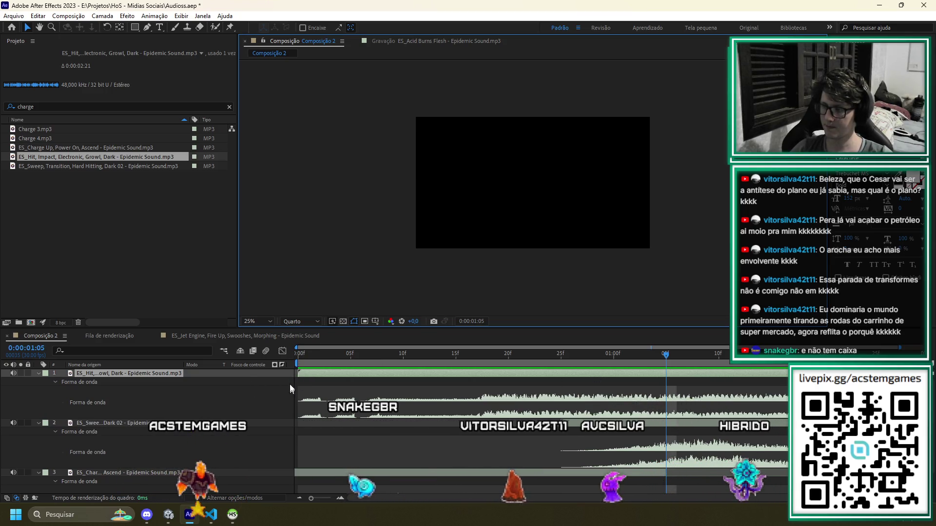
click(299, 373)
drag(565, 373, 438, 385)
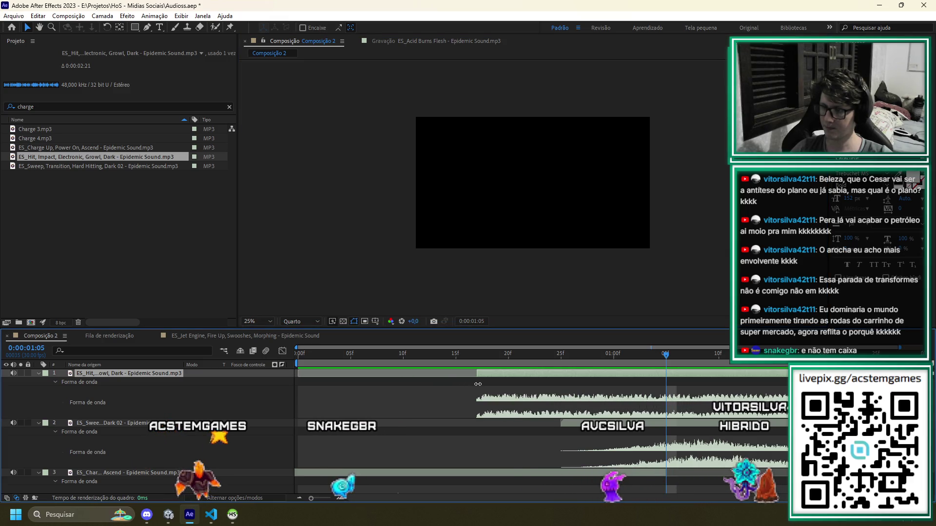
drag(510, 376, 868, 377)
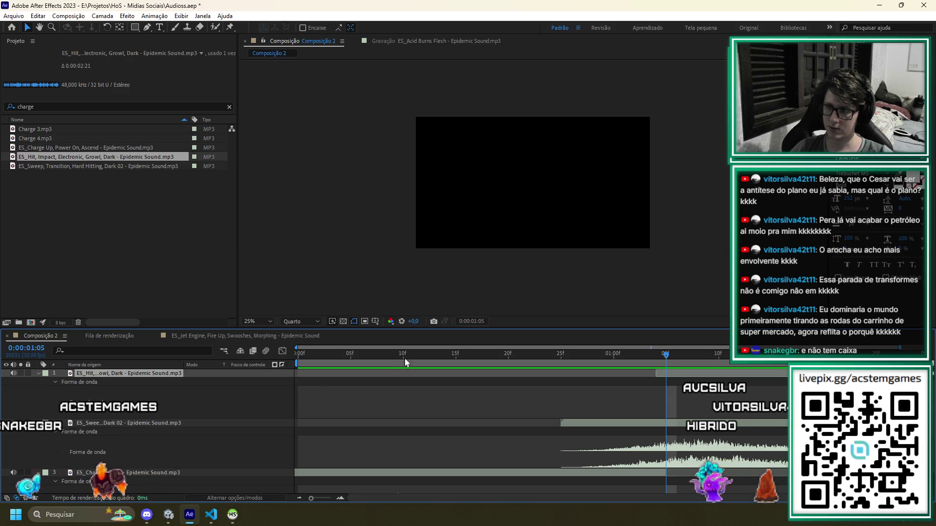
key(Home)
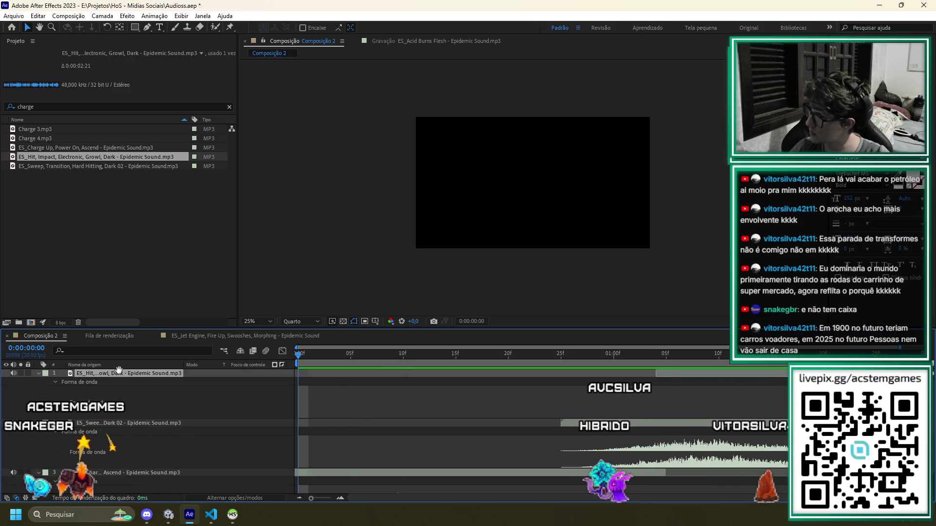
key(space)
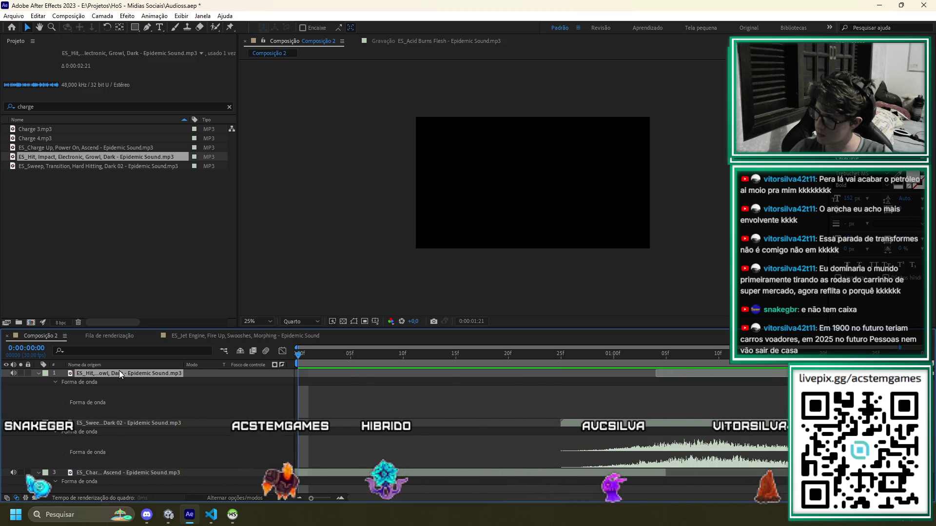
key(space)
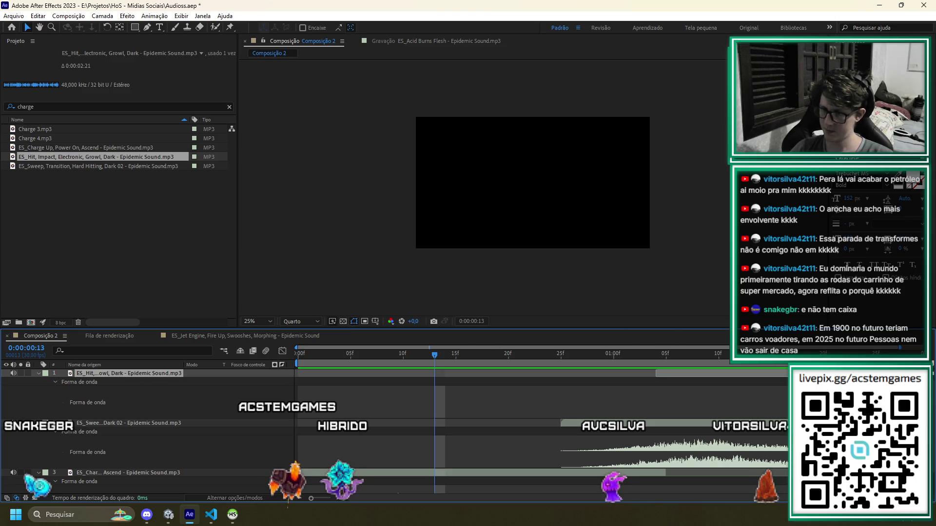
Try moving and trimming the hit sound, then delete the trial hit layer
drag(705, 383, 548, 377)
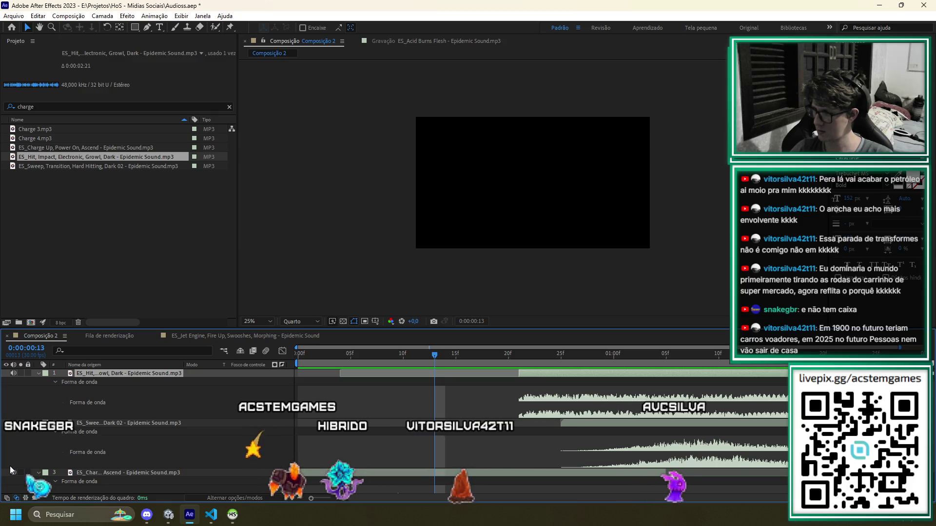
drag(518, 372, 741, 384)
key(space)
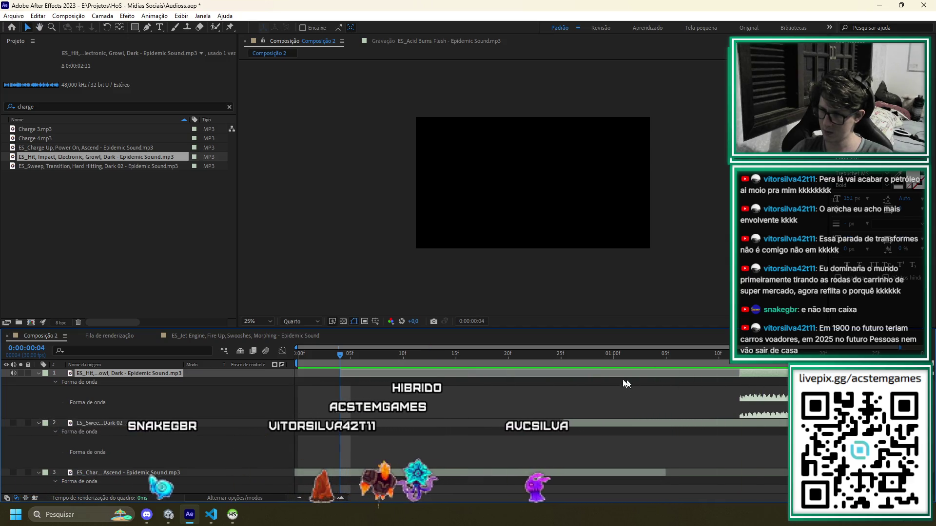
key(ctrl+z)
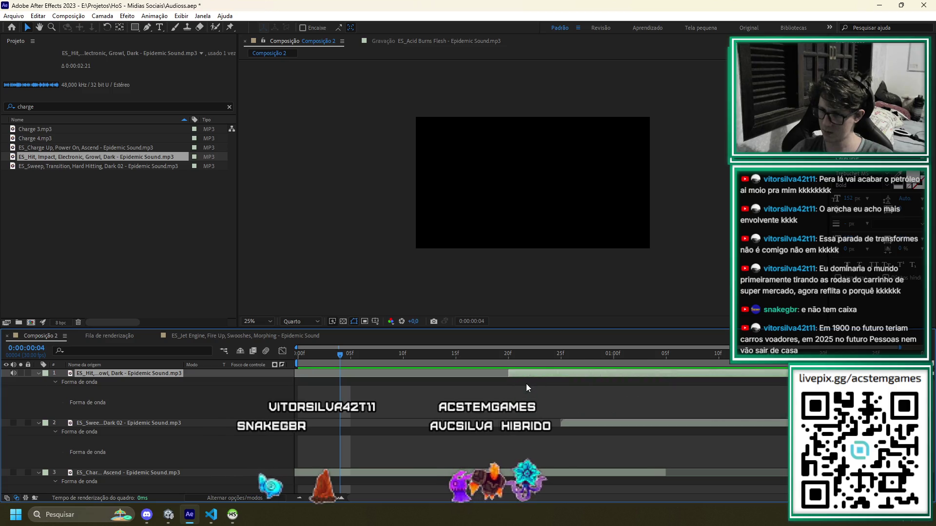
key(Delete)
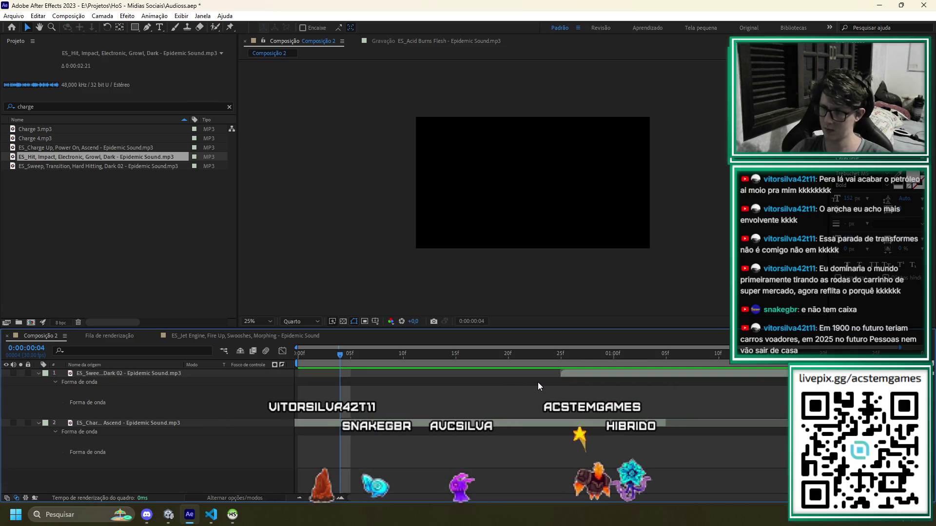
click(24, 109)
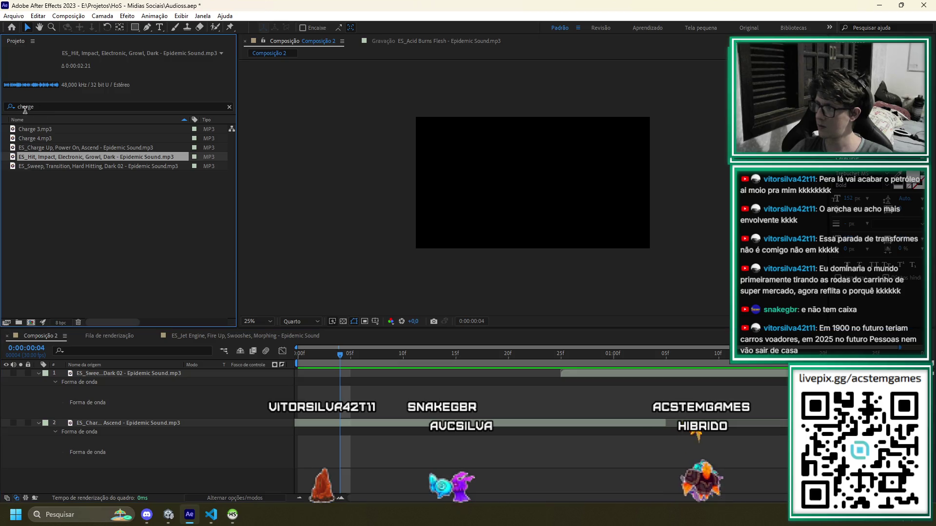
Filter the Project panel to 'hit' and audition the Anvil hit sound
click(2, 106)
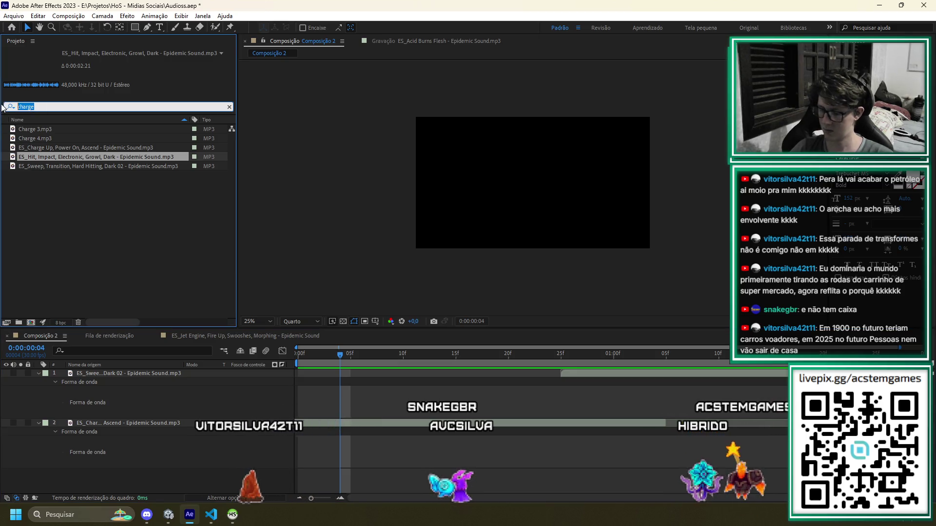
text(hit)
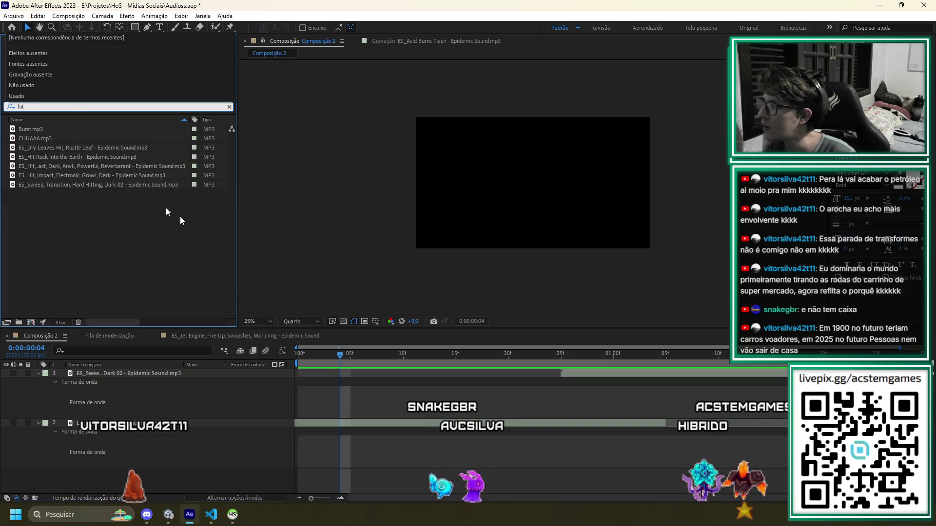
click(50, 168)
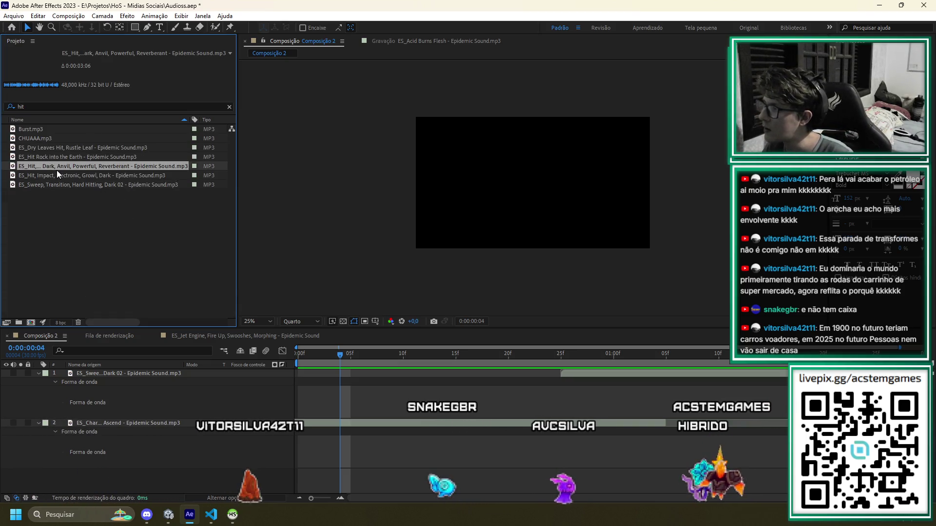
double_click(57, 167)
key(space)
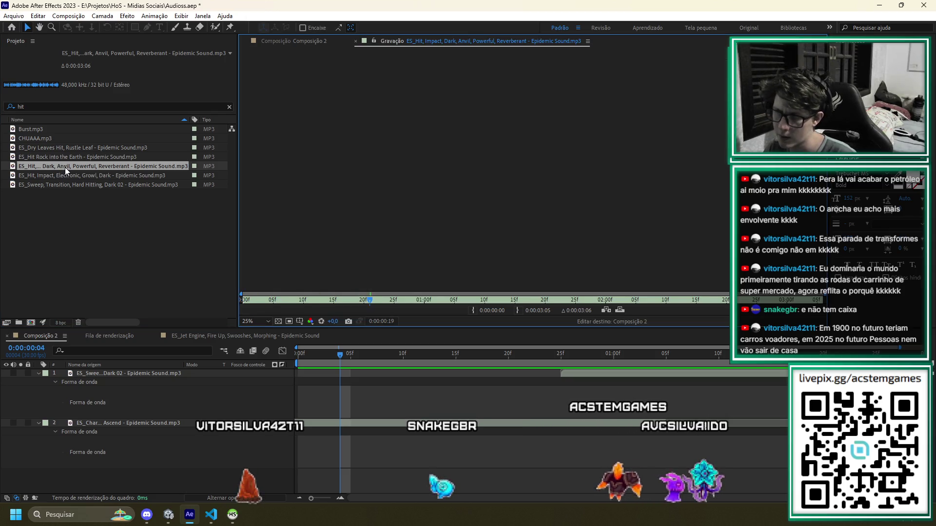
Audition the Electronic Growl, Sweep, Dry Leaves Hit and Hit Rock into the Earth sounds
double_click(63, 177)
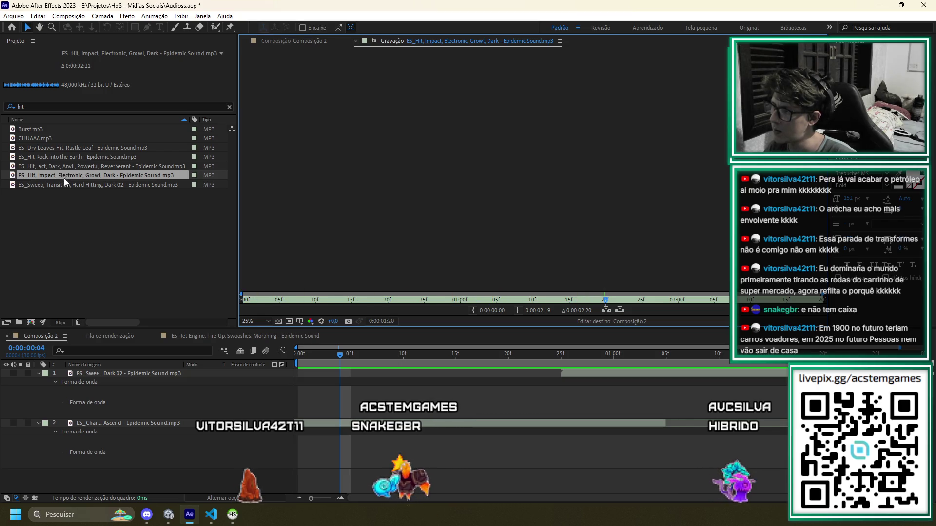
double_click(63, 185)
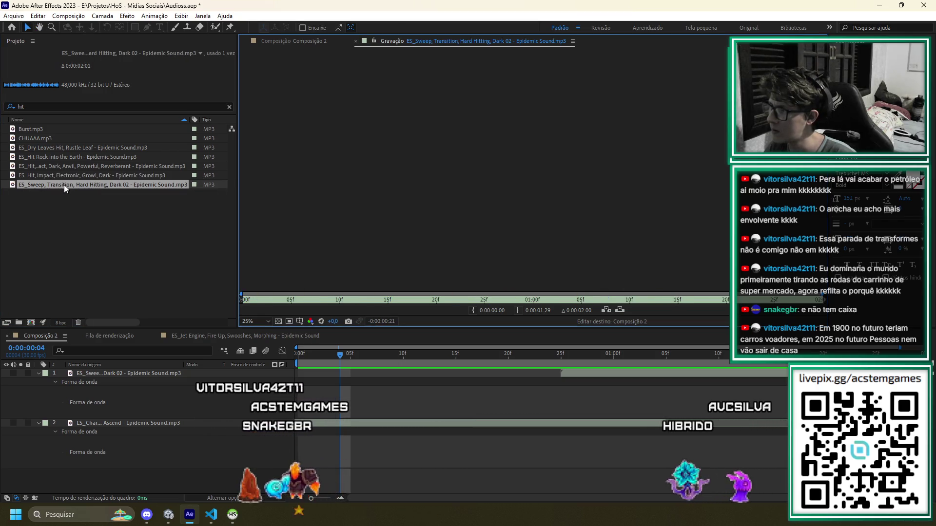
key(space)
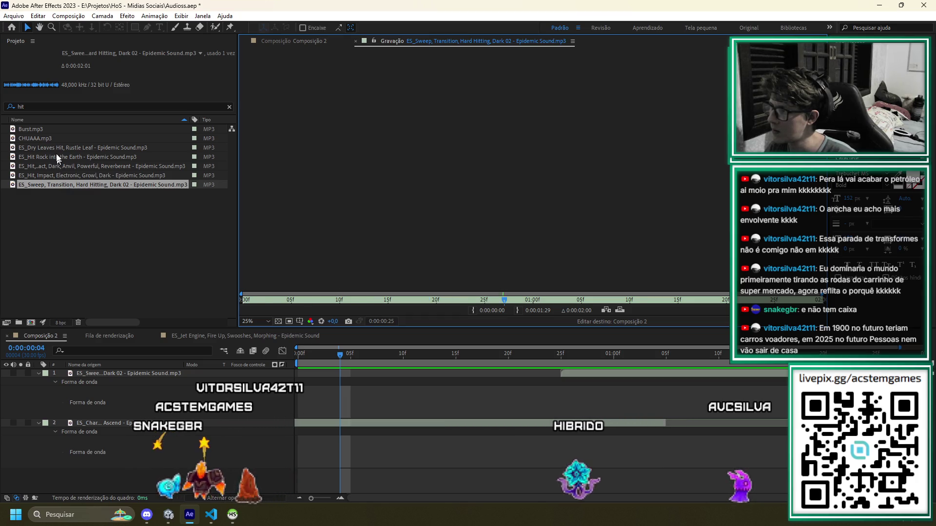
key(space)
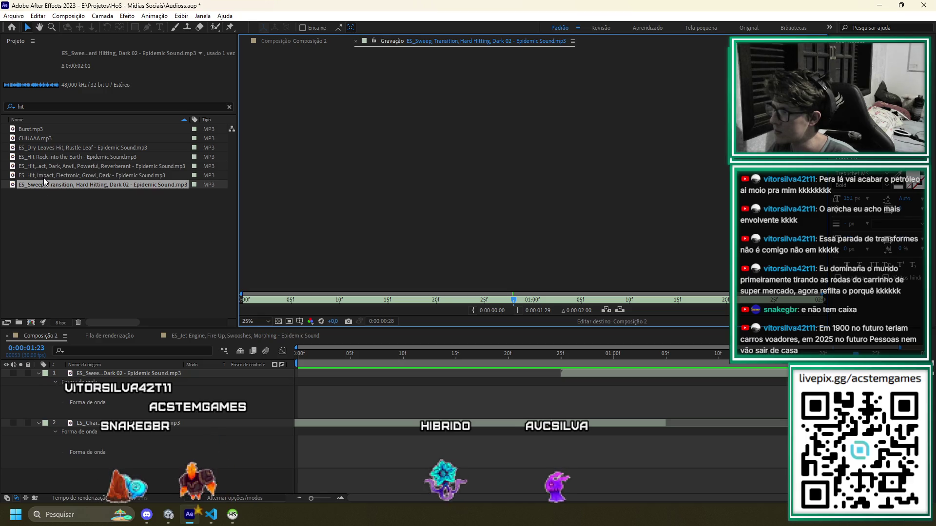
double_click(39, 149)
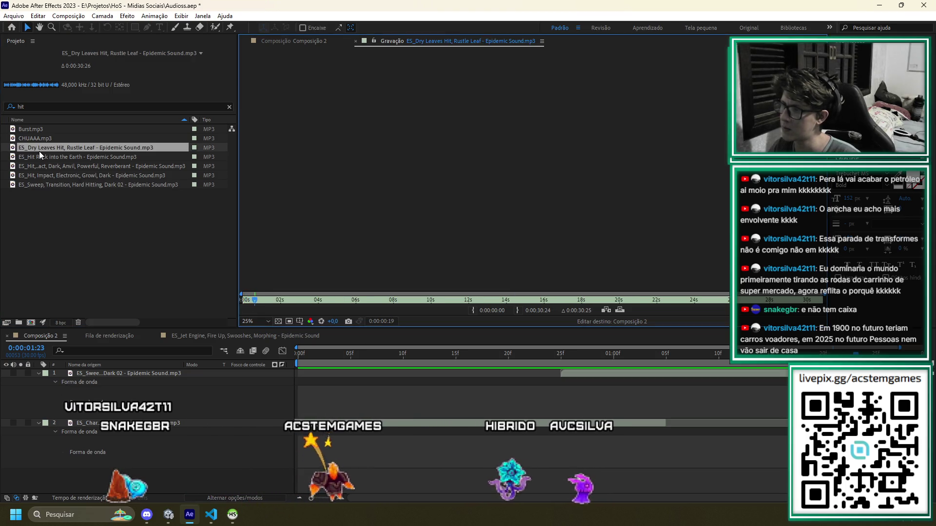
double_click(31, 158)
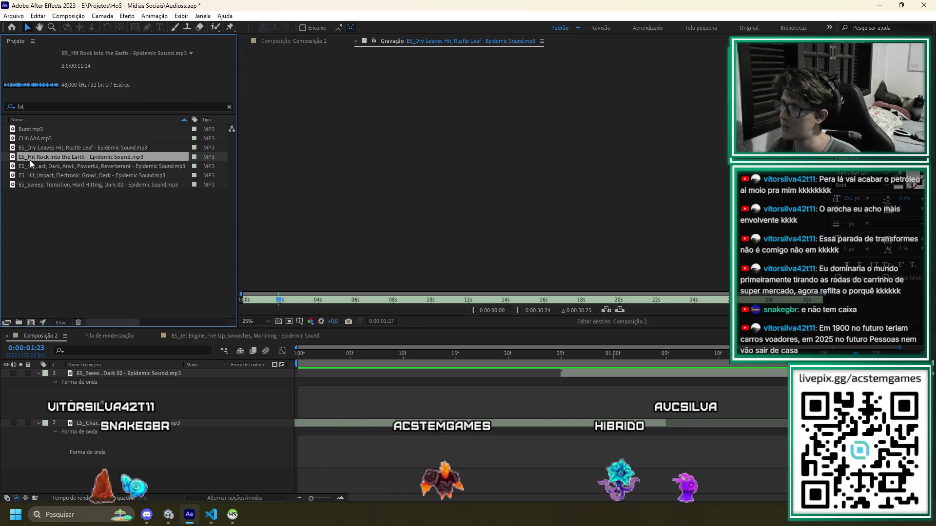
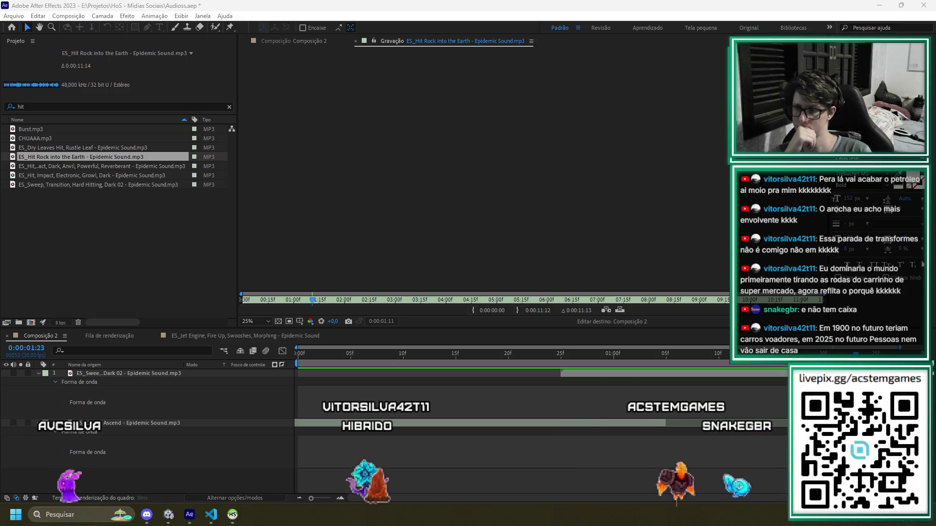
Add ES_Dark Hit to Composição 2 as a layer and preview it from 0:00:01:01
drag(618, 382, 618, 382)
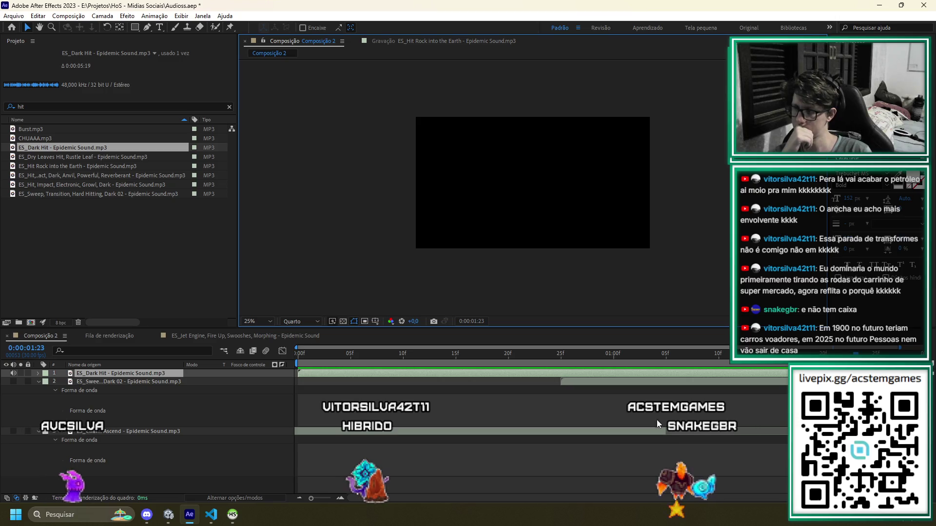
key(l)
key(l)
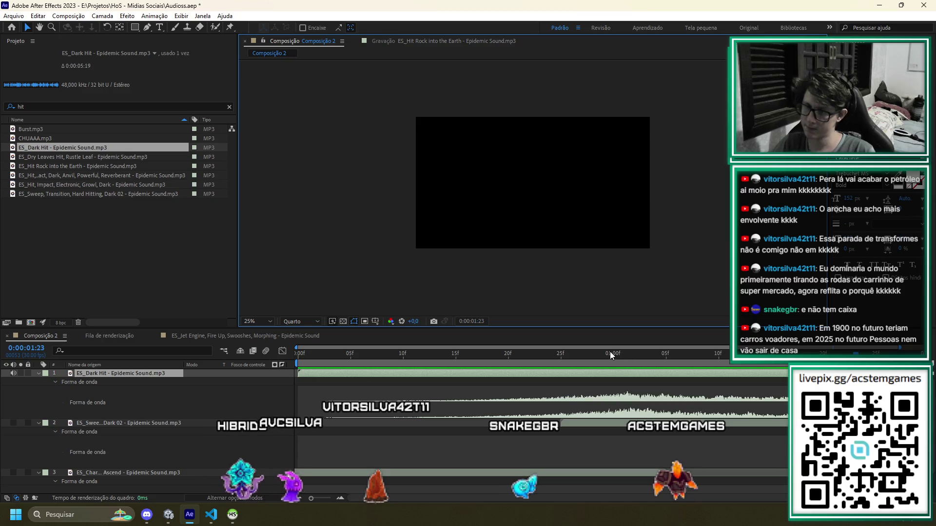
click(624, 354)
key(space)
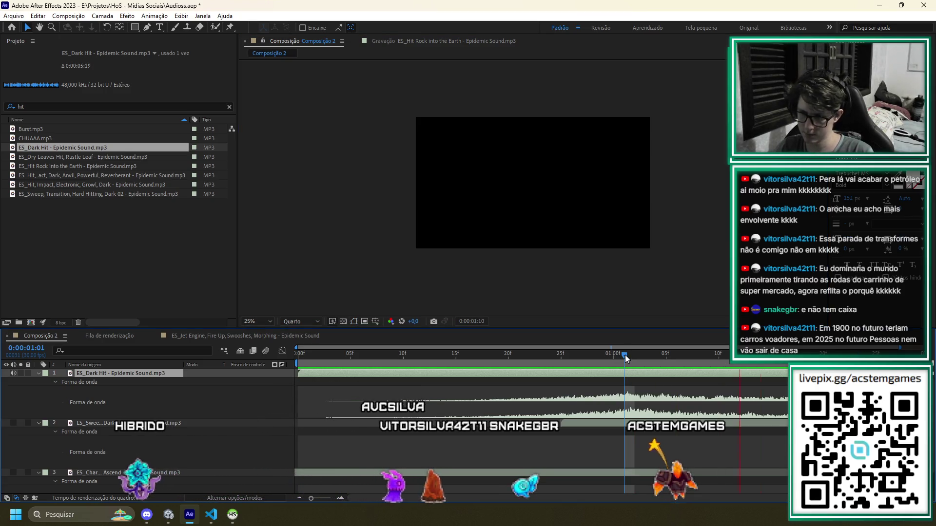
click(596, 355)
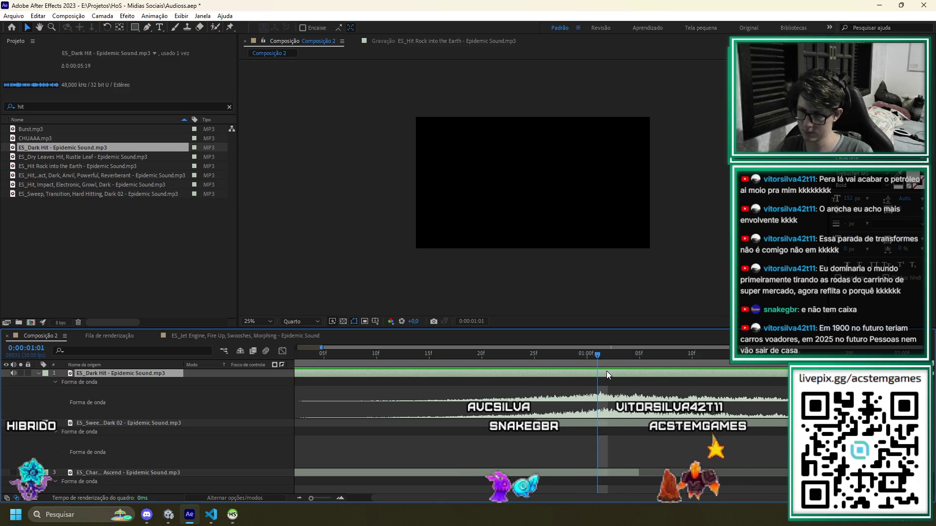
Remove the accidental extra ES_Dark Hit layer, then switch to Unity
key(ctrl+slash)
key(Delete)
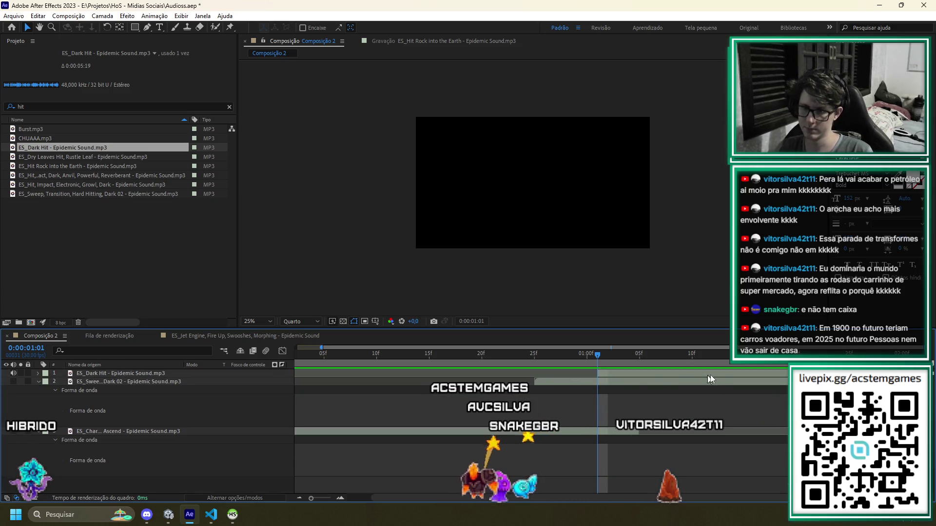
key(alt+Tab)
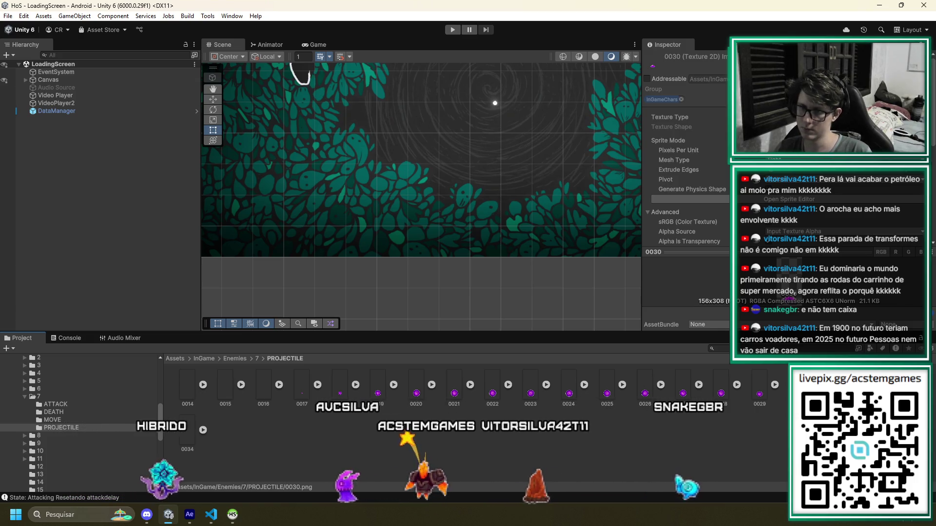
Check the enemy projectile frames 0014 through 0029 in Unity, then return to After Effects
shift+click(187, 390)
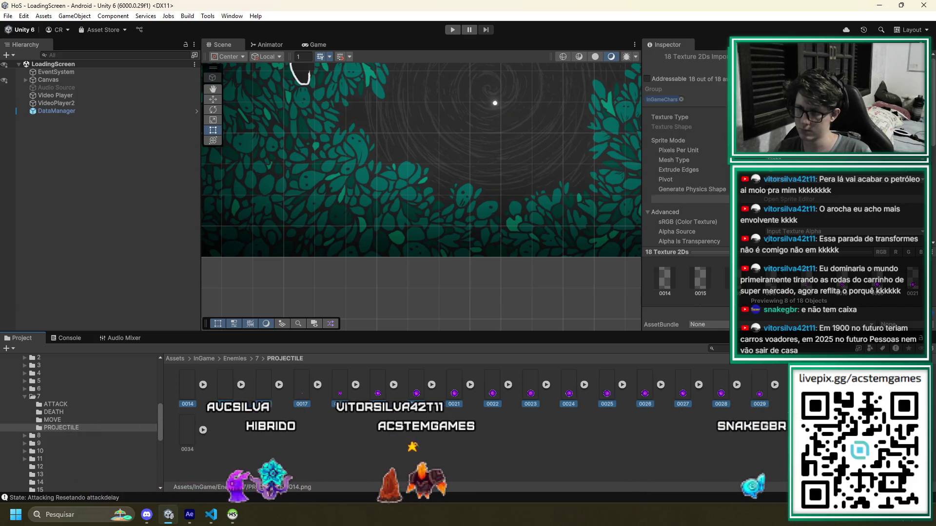
key(alt+Tab)
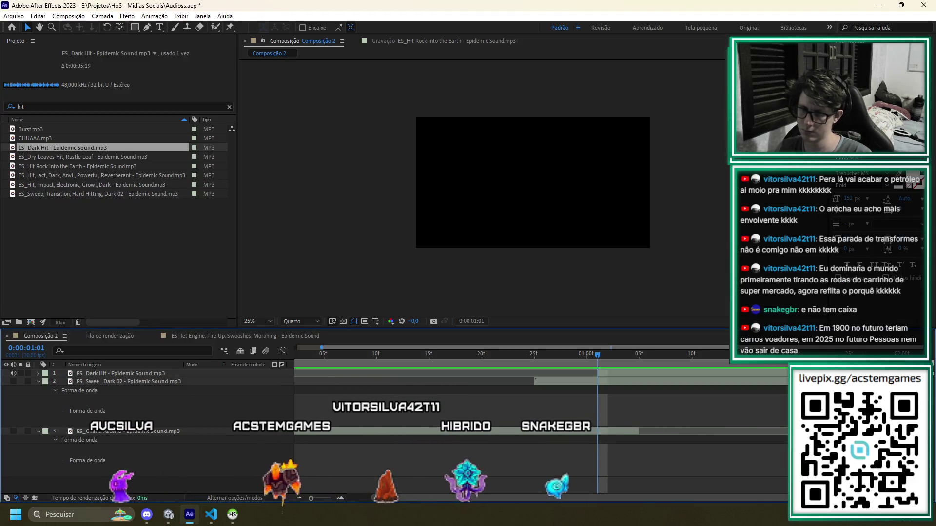
Shift the ES_Dark Hit layer later in time and preview the combined sounds from the start
click(120, 373)
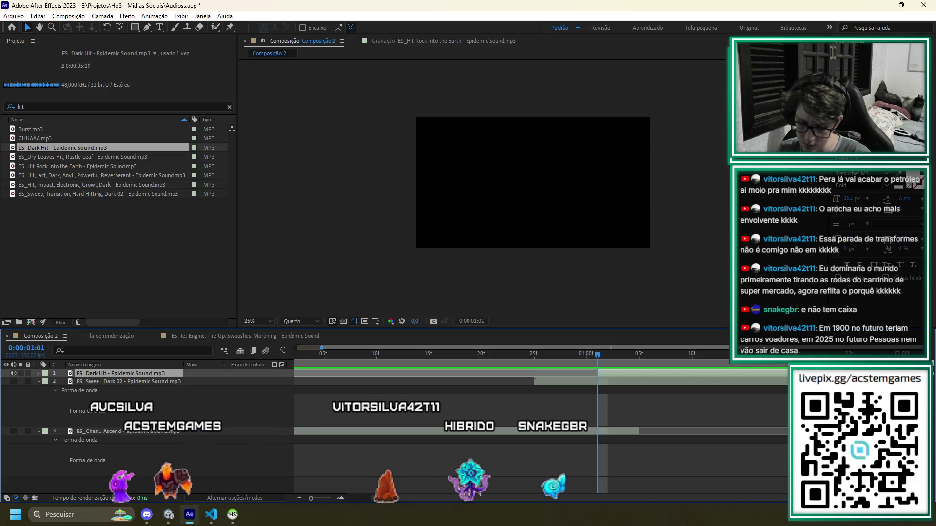
key(l)
key(l)
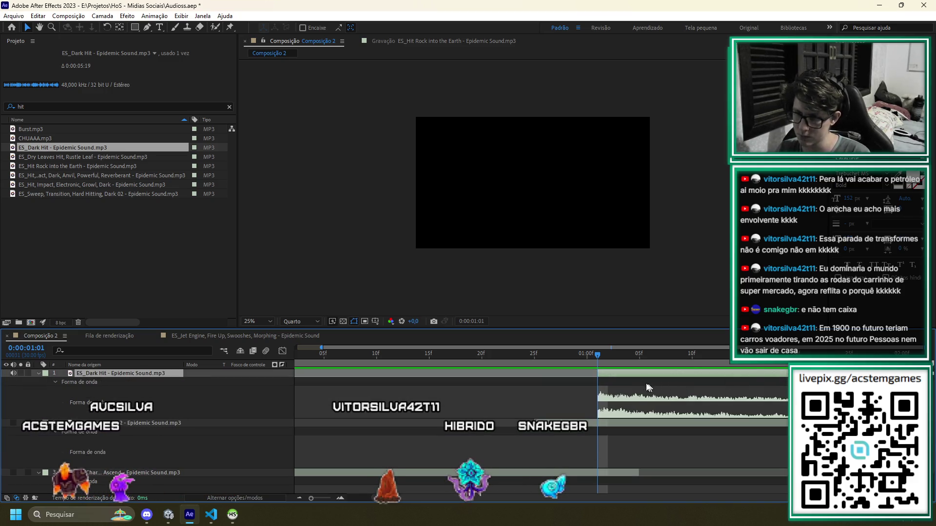
drag(711, 380, 869, 380)
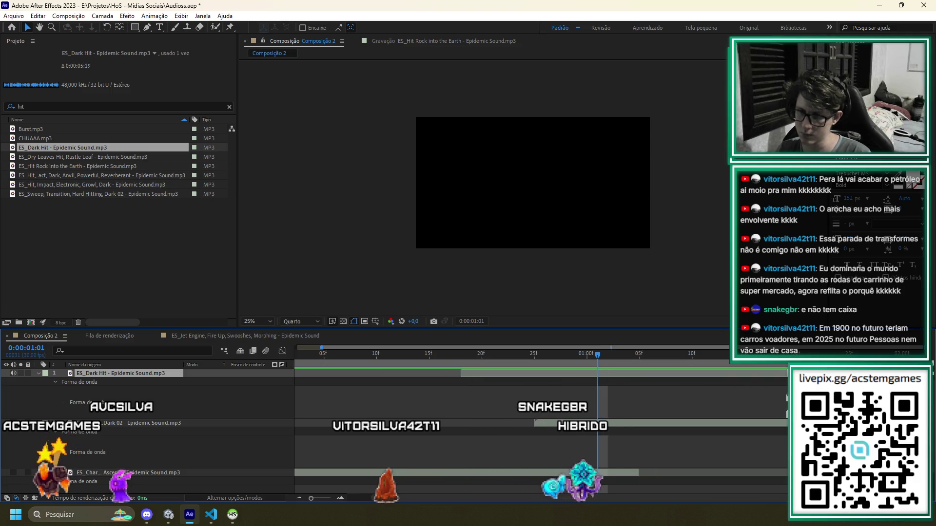
key(Home)
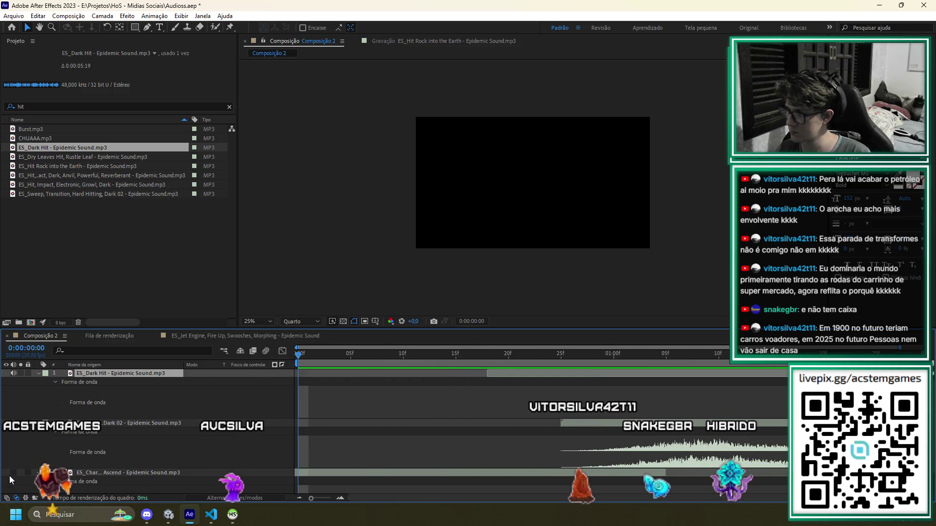
key(space)
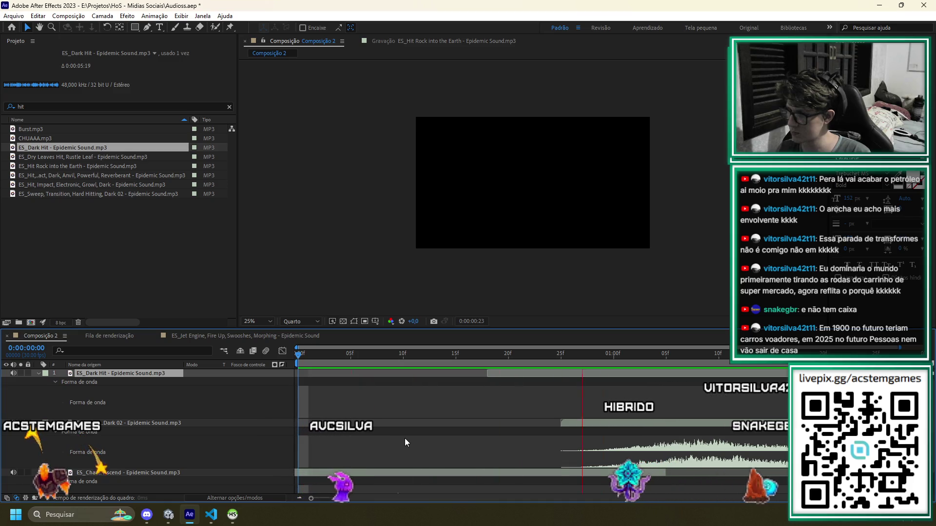
Trim the Sweep sound to start later, preview the edit, and save the project
click(564, 423)
mouse_move(563, 424)
mouse_down()
mouse_move(656, 423)
mouse_move(625, 426)
mouse_up()
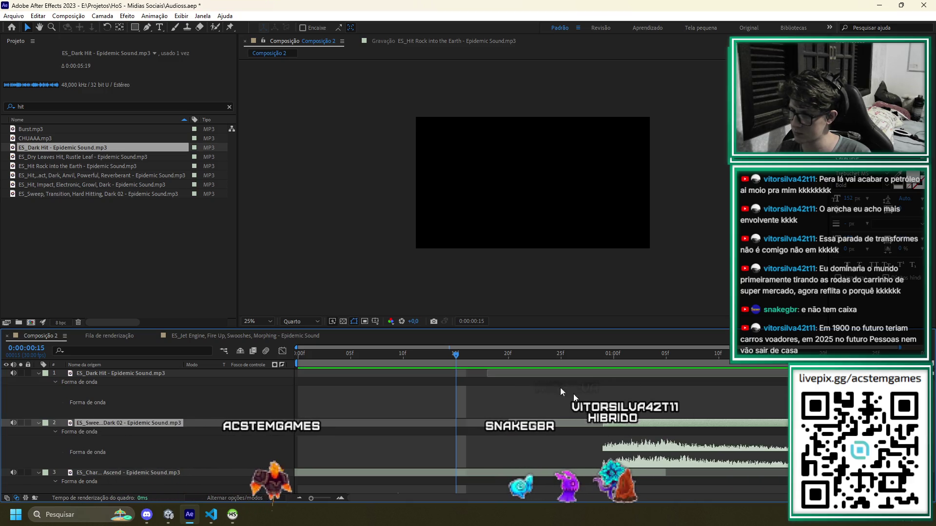
key(space)
click(360, 353)
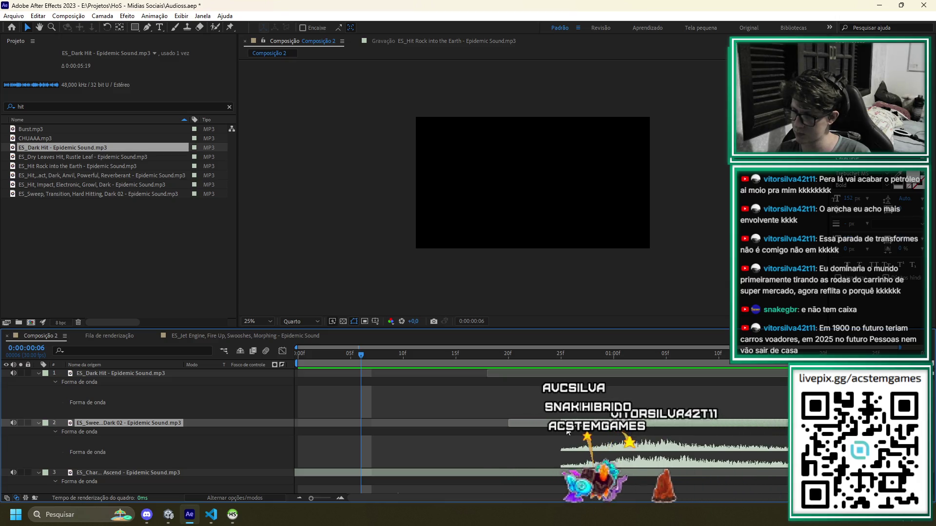
key(space)
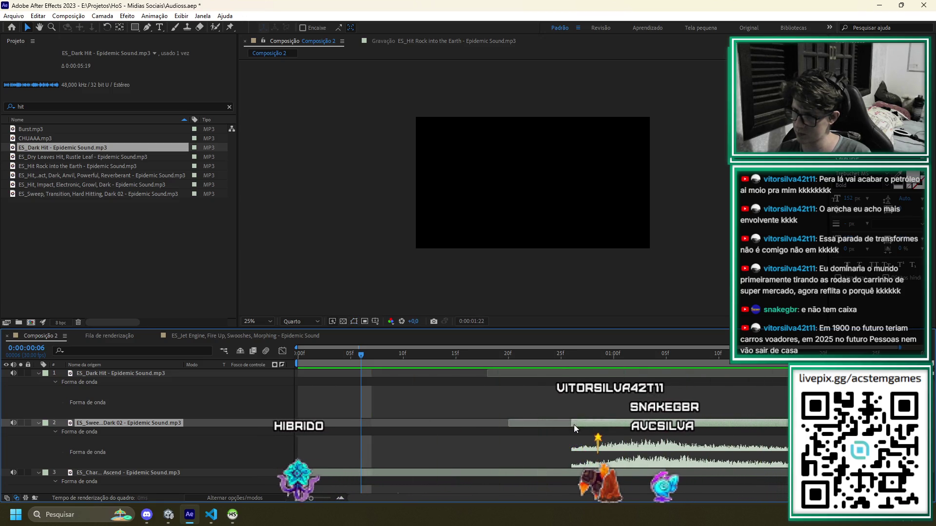
key(ctrl+s)
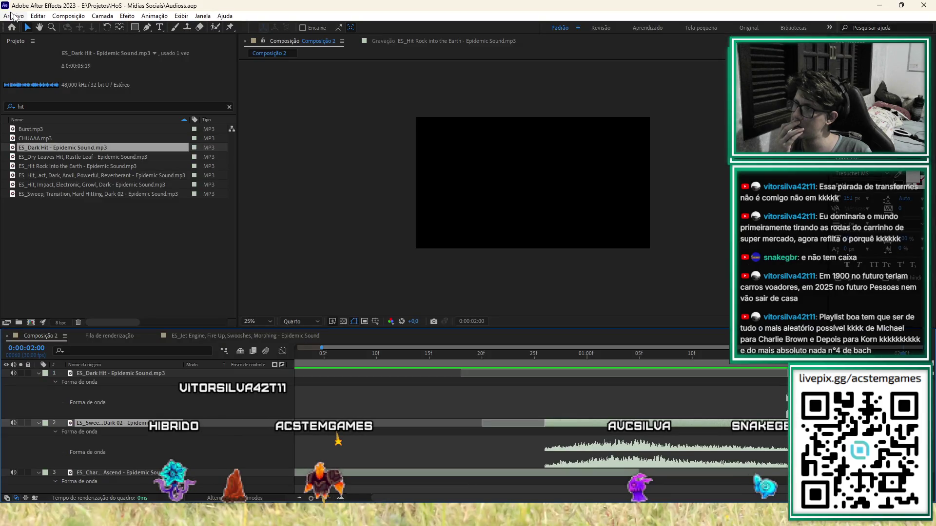
Queue Composição 2 for MP3 rendering and open its output file location in InGameHits
click(12, 17)
mouse_move(146, 146)
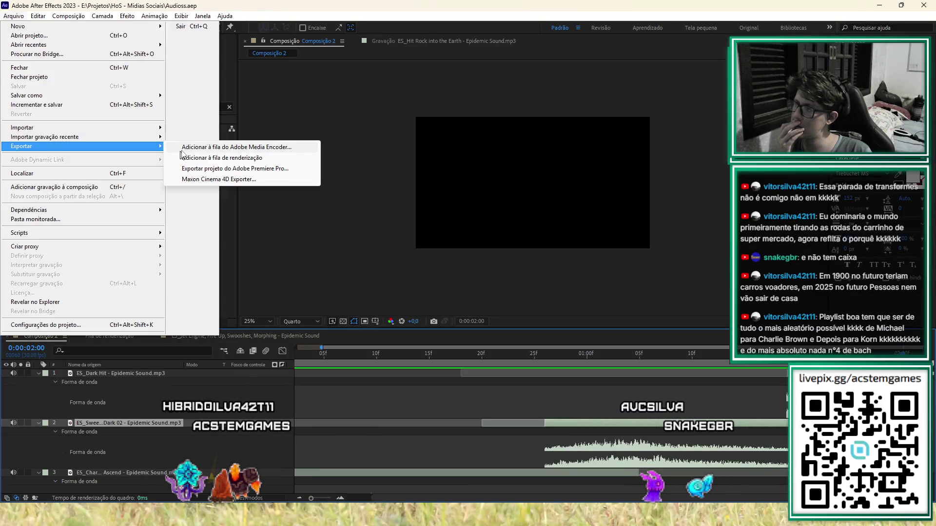
click(187, 158)
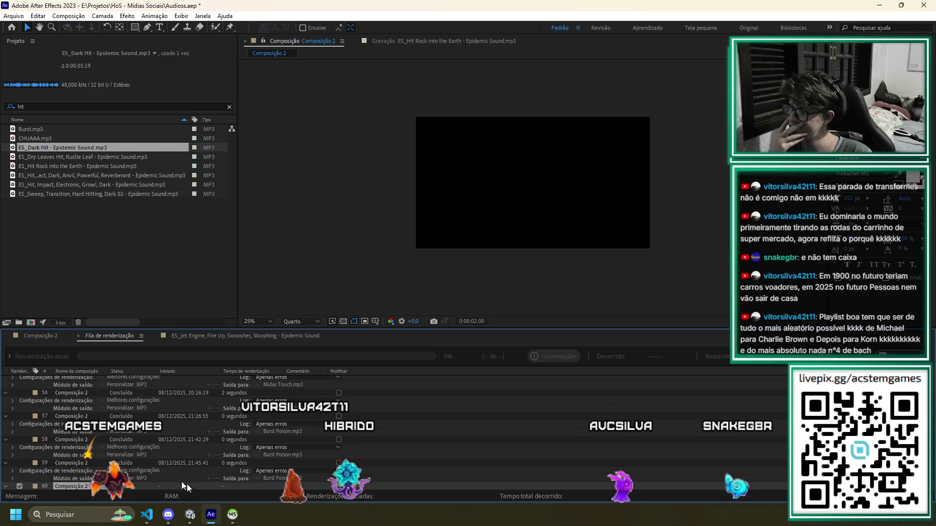
scroll(173, 468, down, 2)
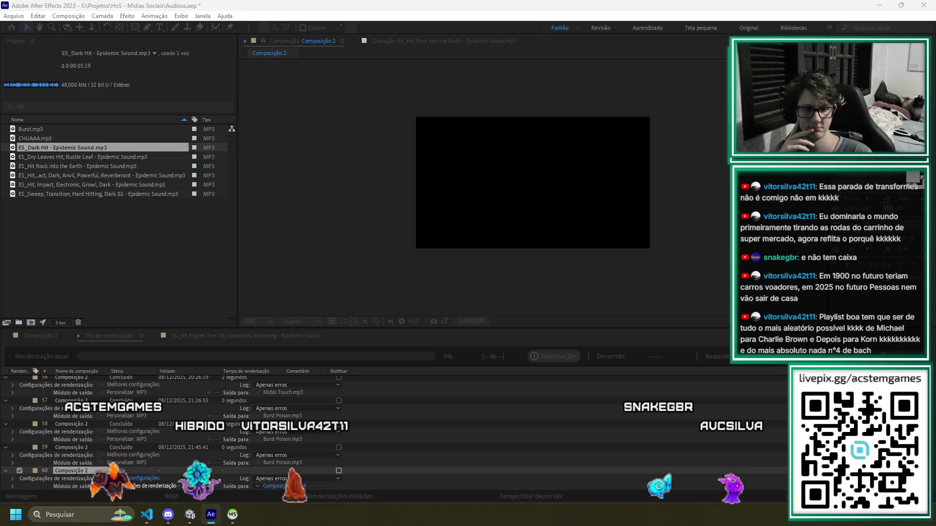
key(alt+Tab)
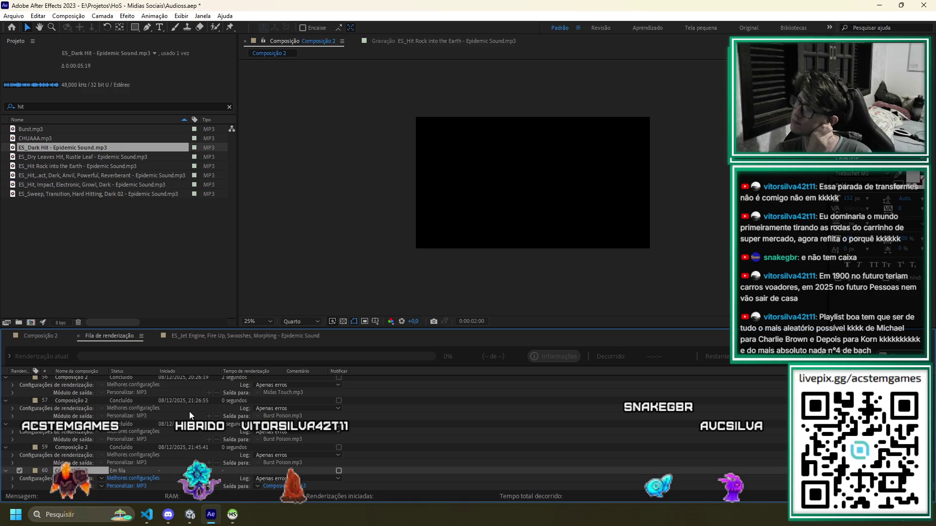
click(276, 489)
Name the output Dark Throw.mp3 and render it
drag(101, 32, 393, 39)
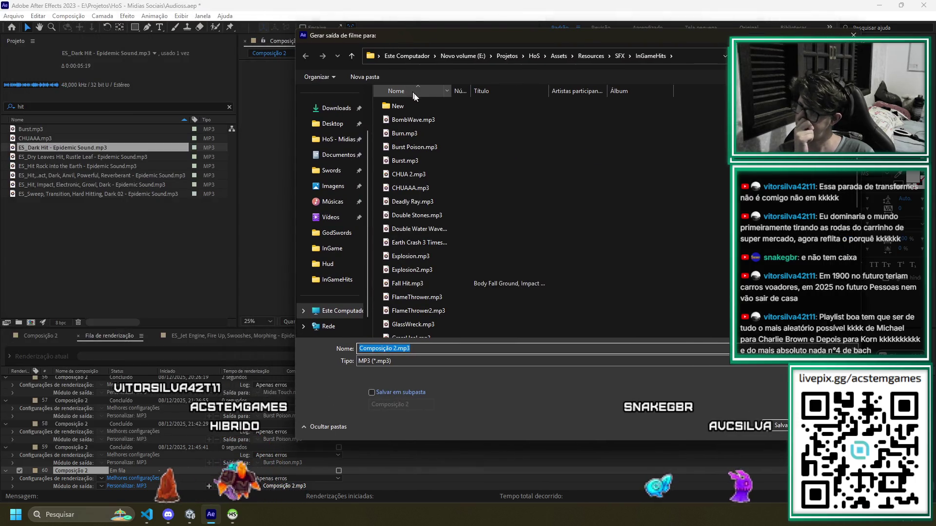
click(464, 349)
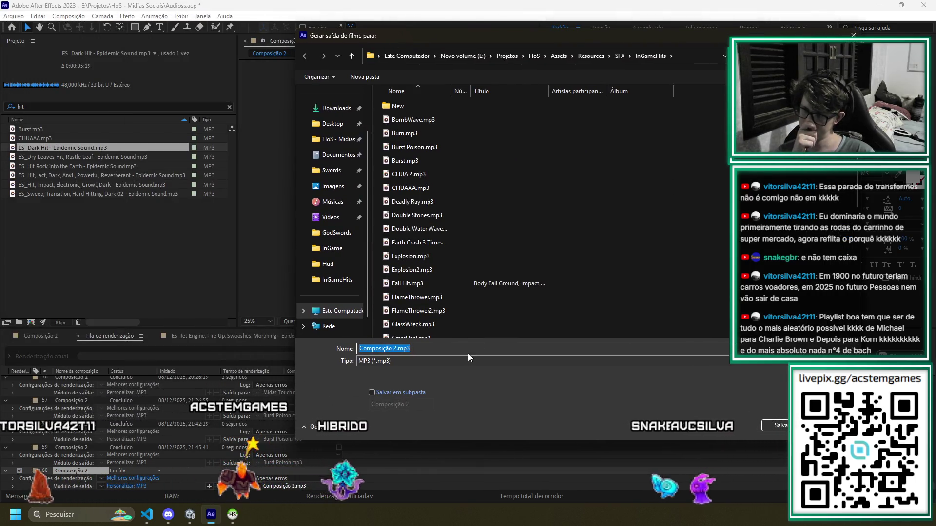
key(ctrl+a)
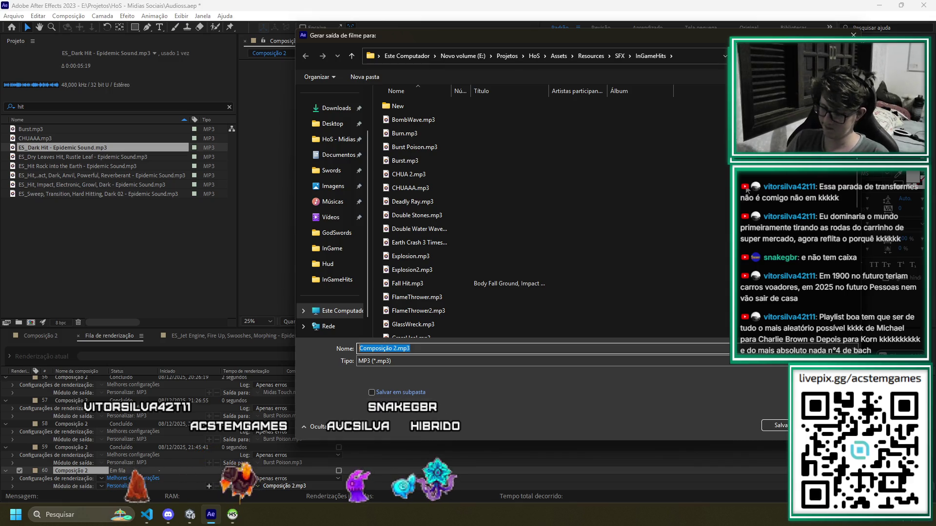
text(Dark Thr)
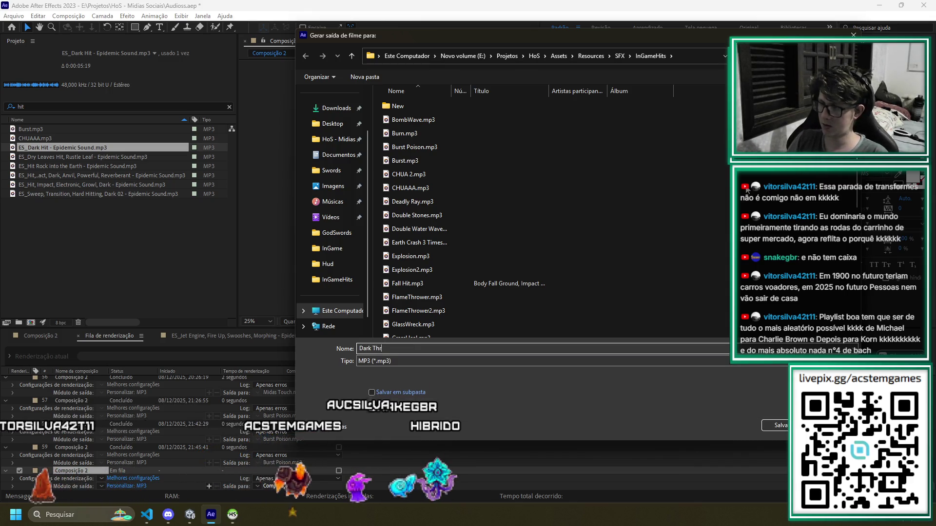
text(ow)
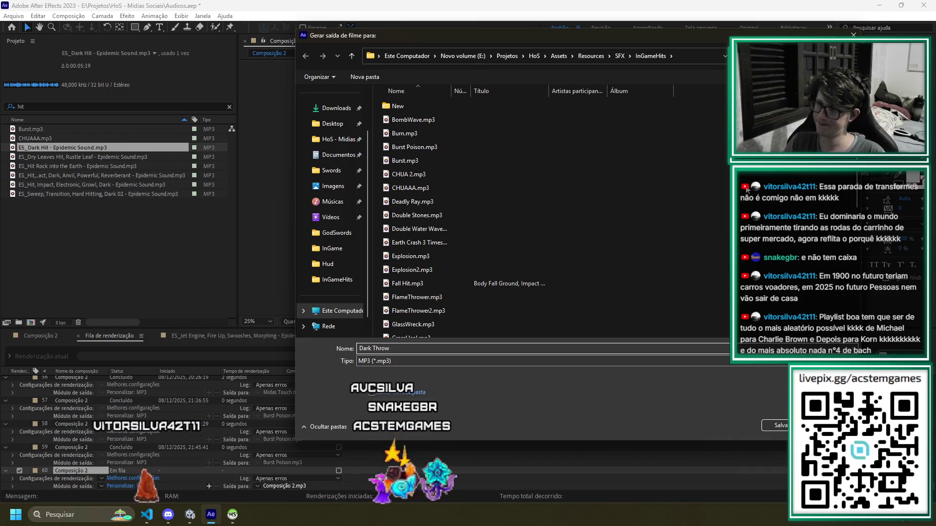
key(Return)
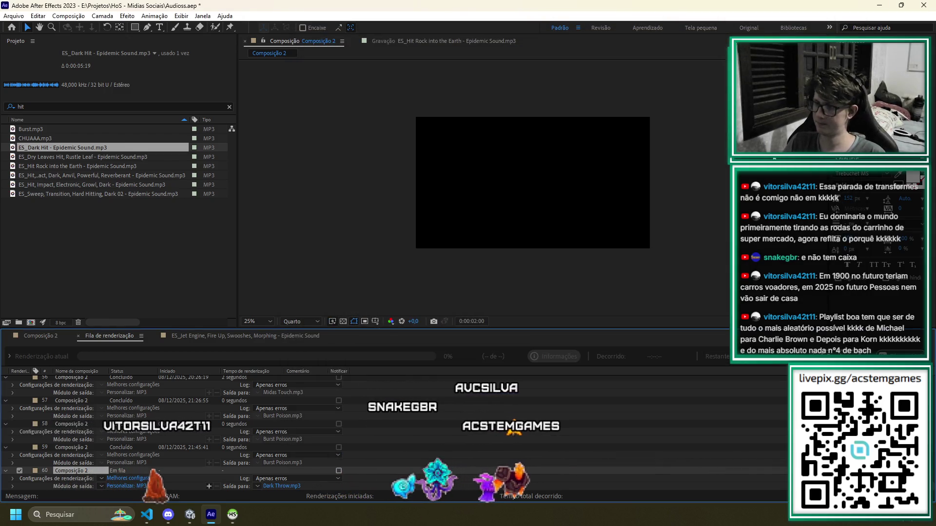
key(Return)
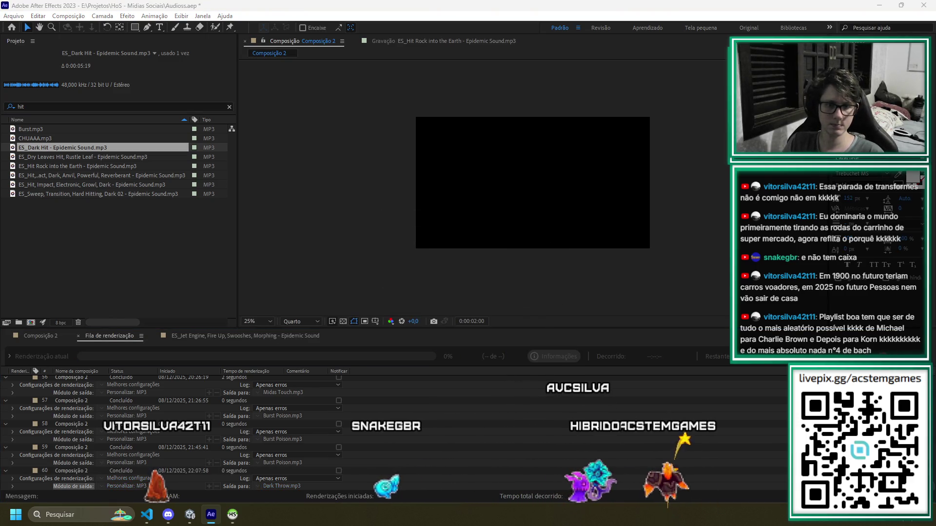
key(alt+Tab)
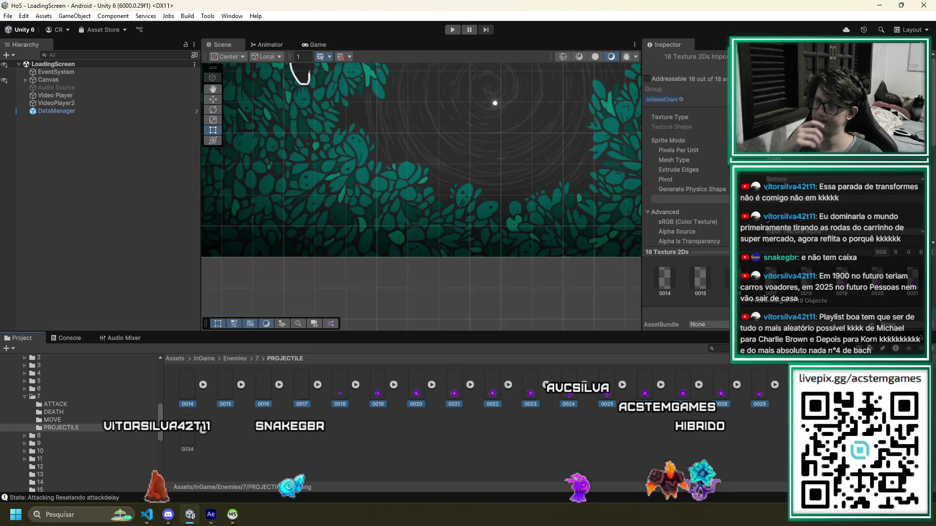
Delete the empty New folder from the InGameHits sound folder
scroll(64, 438, down, 5)
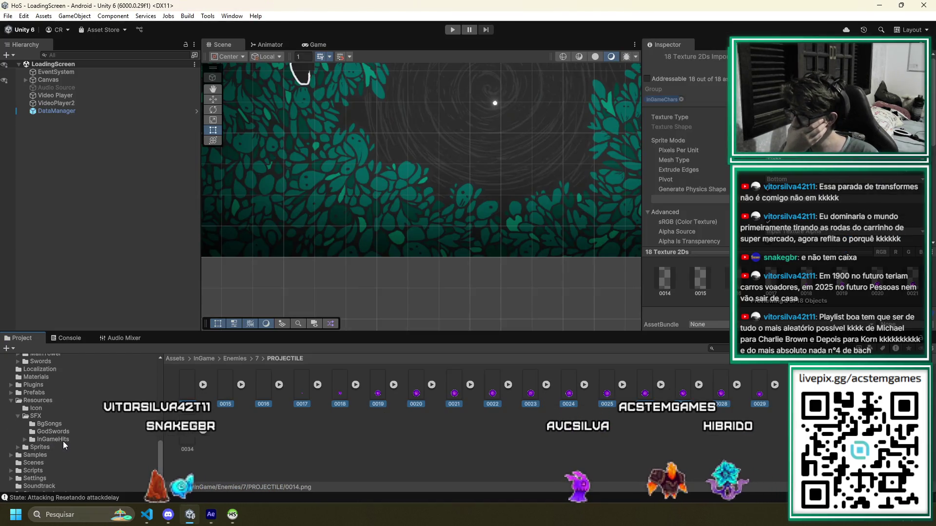
click(51, 439)
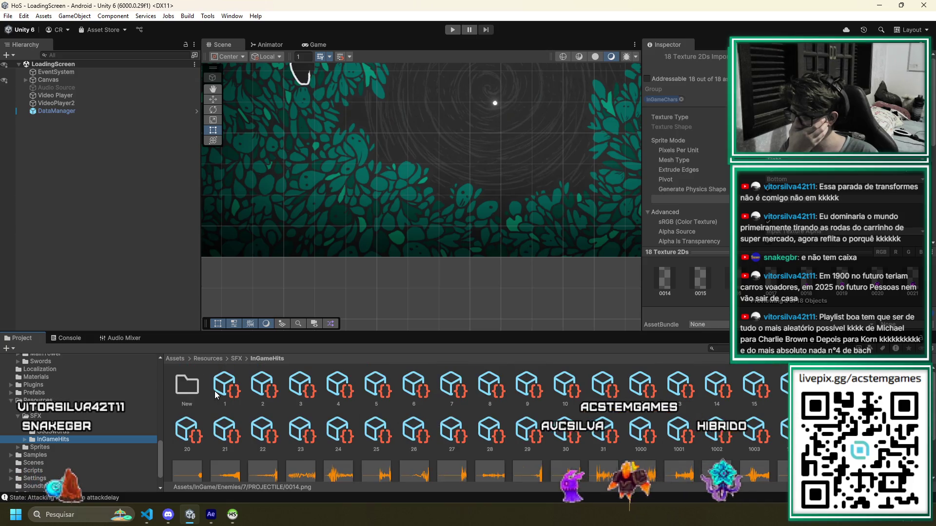
double_click(186, 385)
click(267, 359)
click(225, 385)
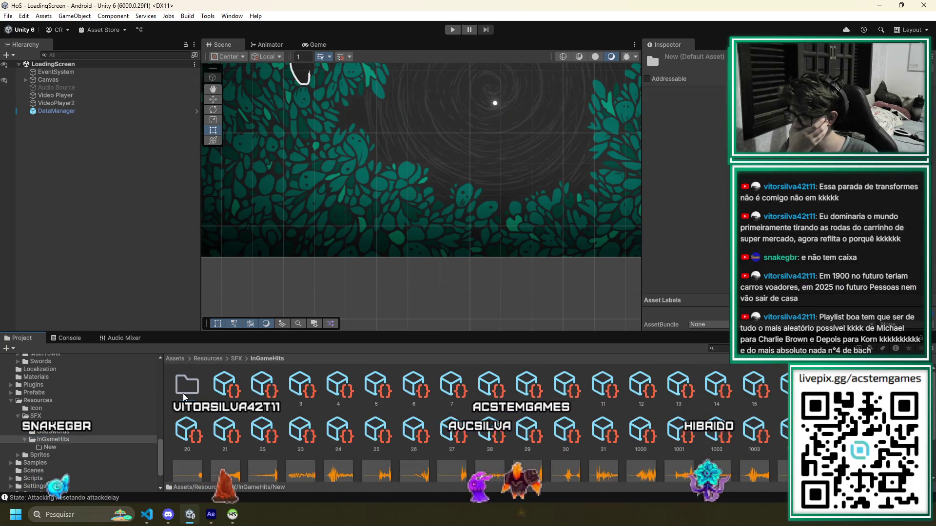
click(194, 388)
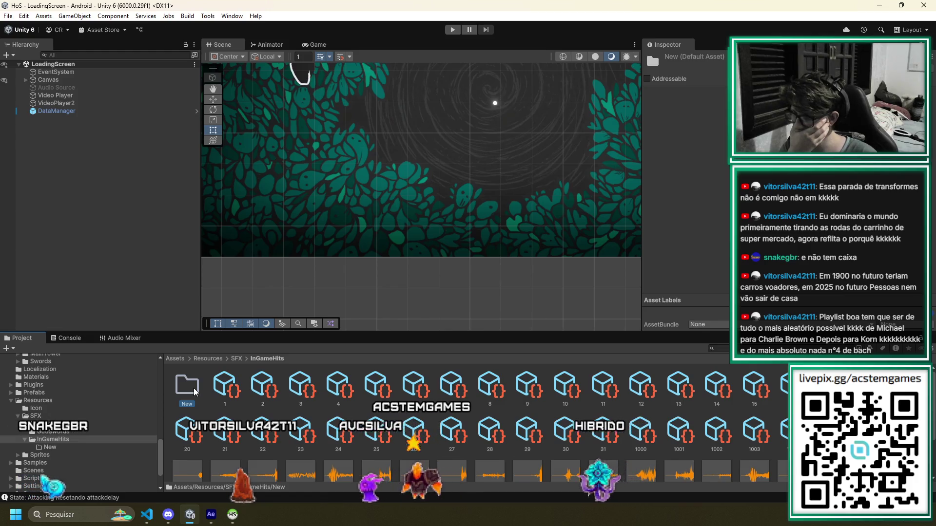
key(Delete)
key(Return)
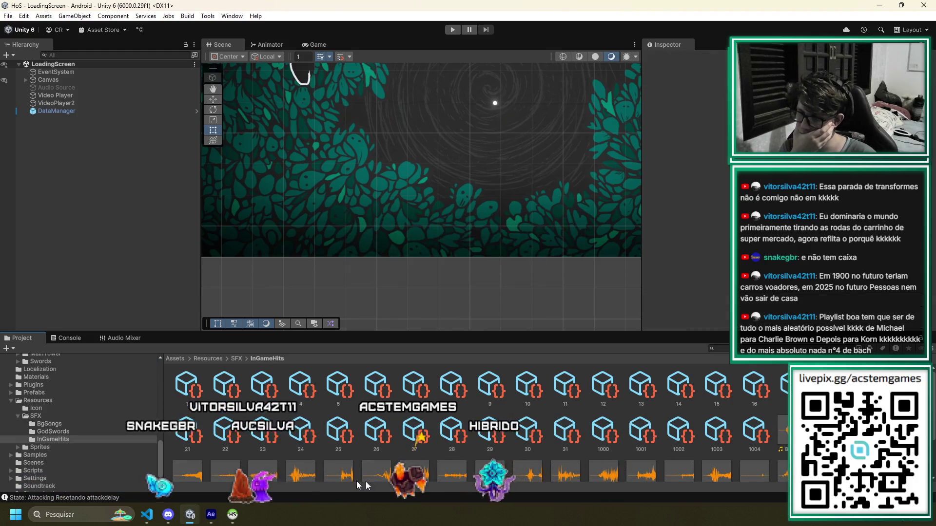
click(554, 442)
scroll(555, 441, down, 2)
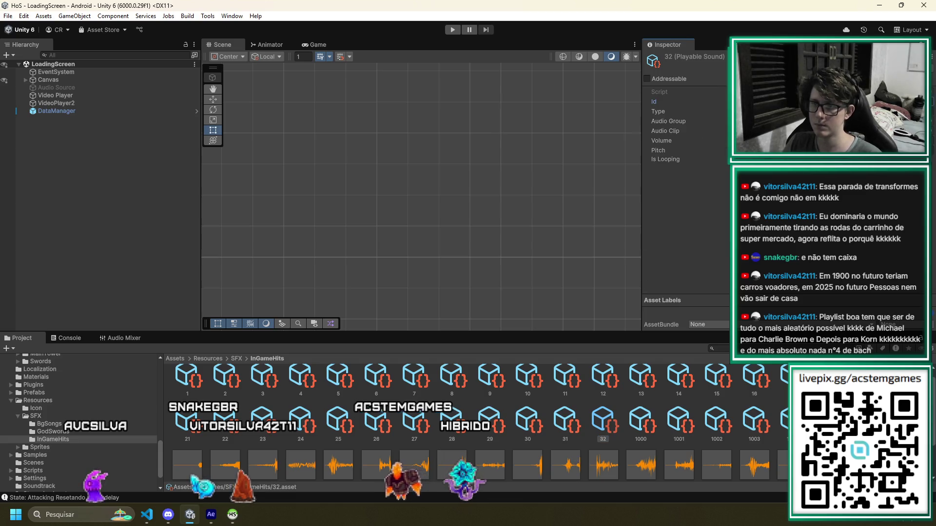
Show the SFX folder with its BgSongs, GodSwords and InGameHits subfolders
scroll(779, 411, down, 1)
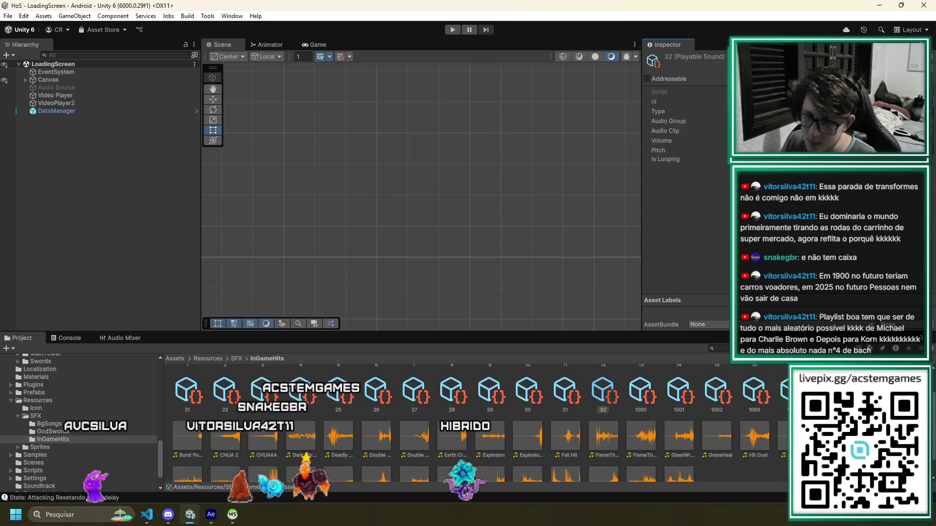
scroll(335, 459, up, 1)
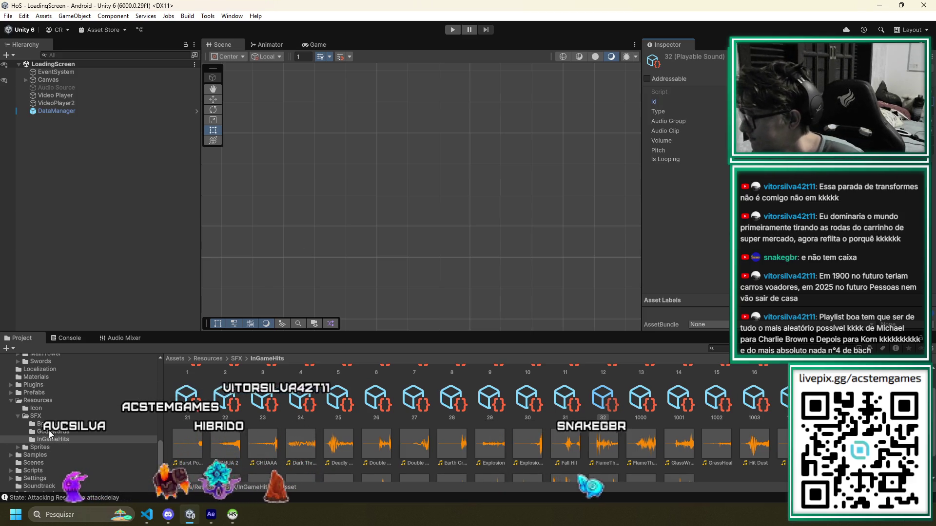
click(35, 416)
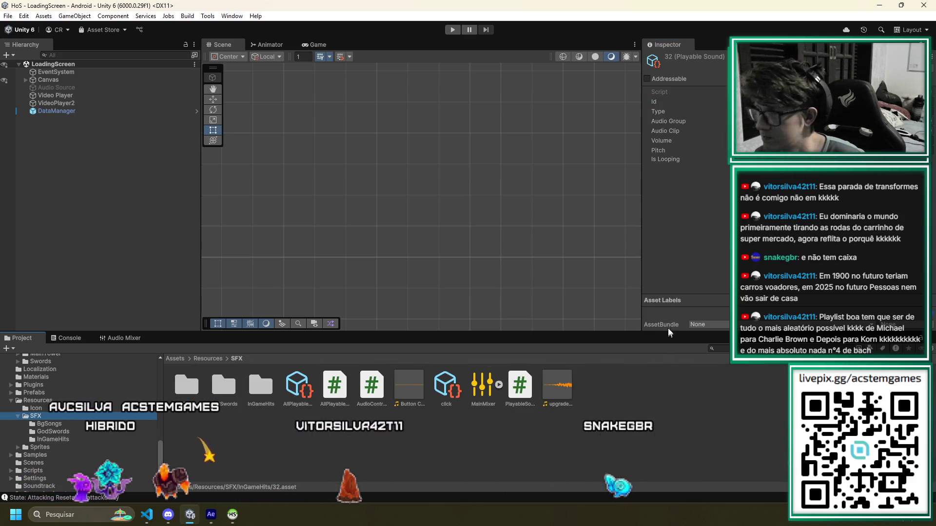
Add Playable Sound 32 to AllPlayableSounds' Elemental Sounds at slot 31, then start Play mode
click(295, 383)
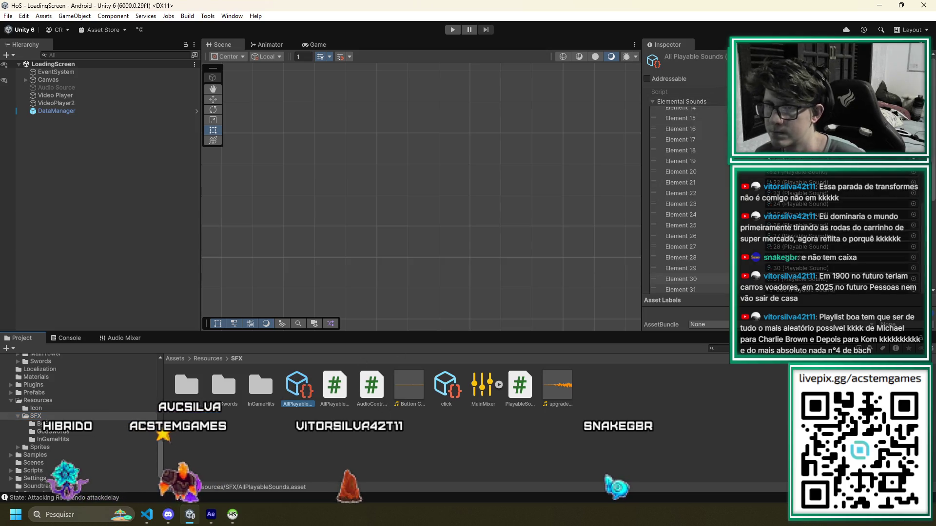
double_click(263, 384)
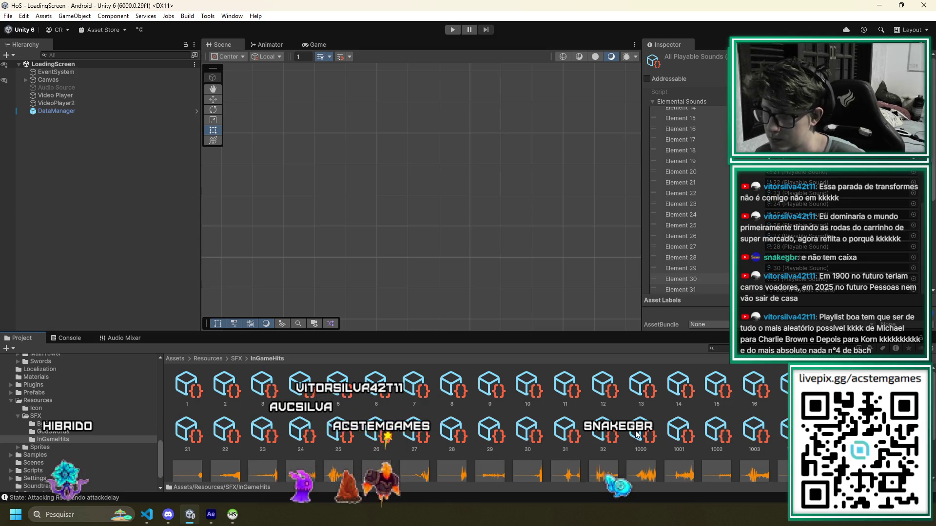
mouse_move(605, 442)
mouse_down()
mouse_move(712, 297)
mouse_move(717, 73)
mouse_move(702, 99)
mouse_up()
scroll(702, 136, down, 5)
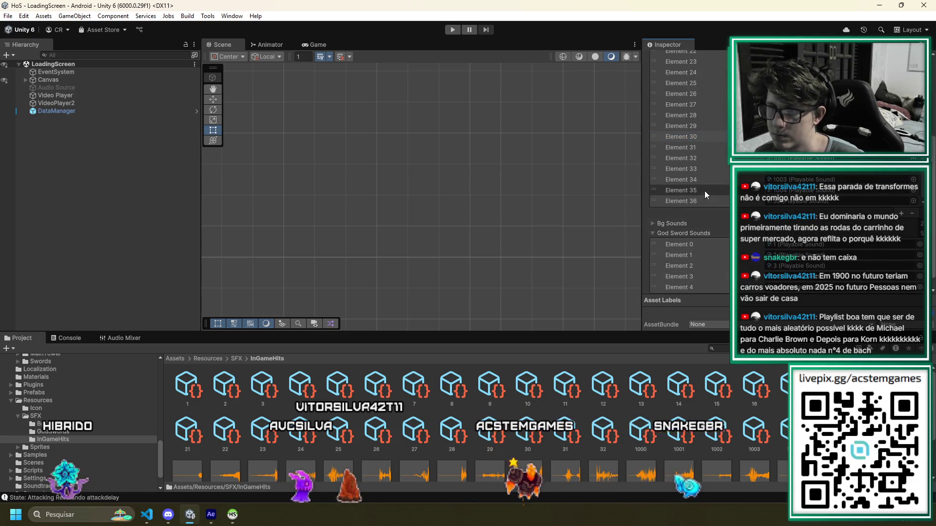
drag(693, 202, 697, 150)
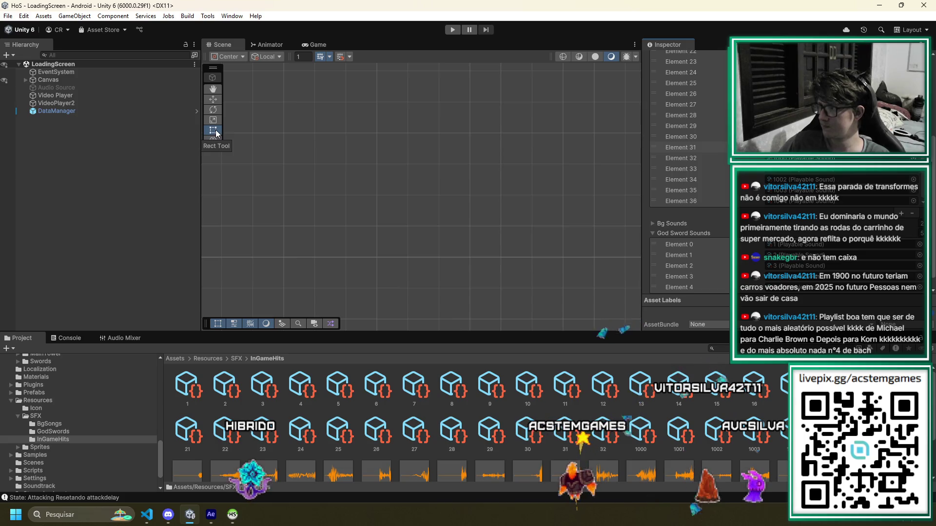
click(452, 31)
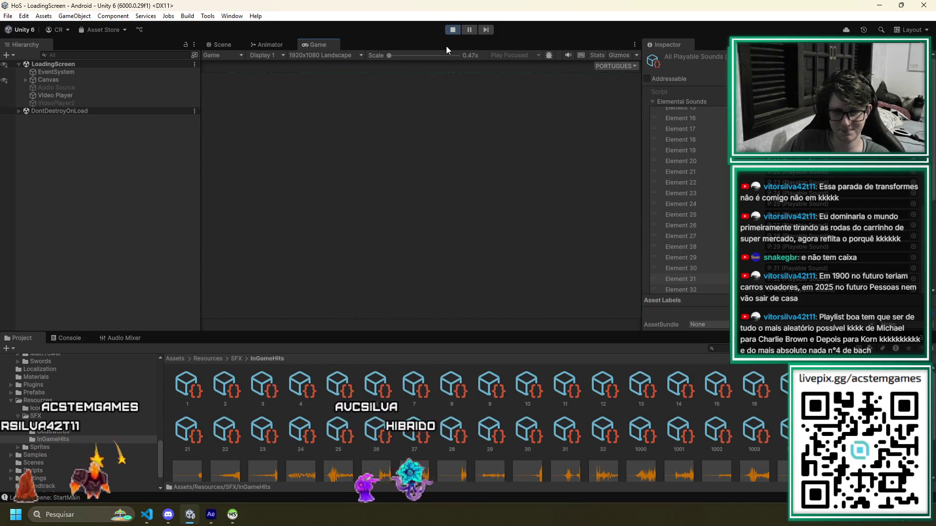
Start the game via INICIAR, stop Play mode, and switch to HeidiSQL
click(451, 278)
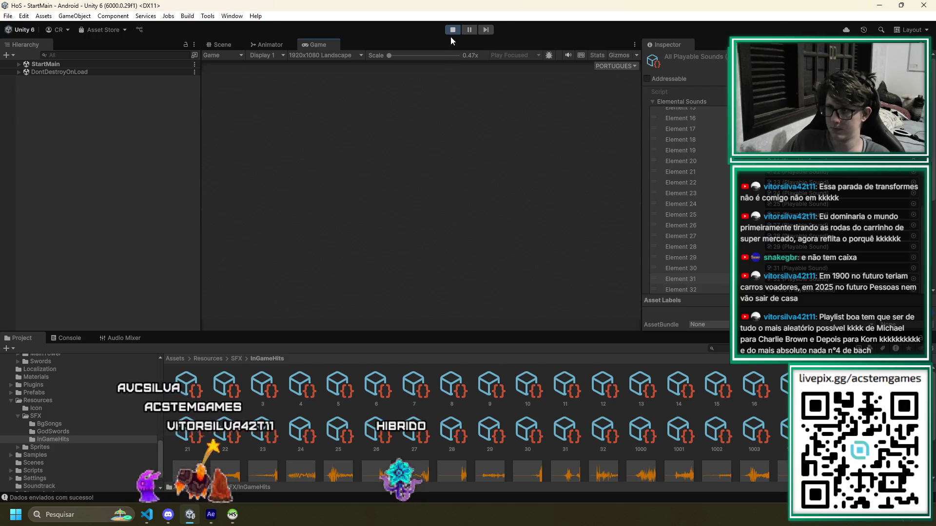
click(452, 29)
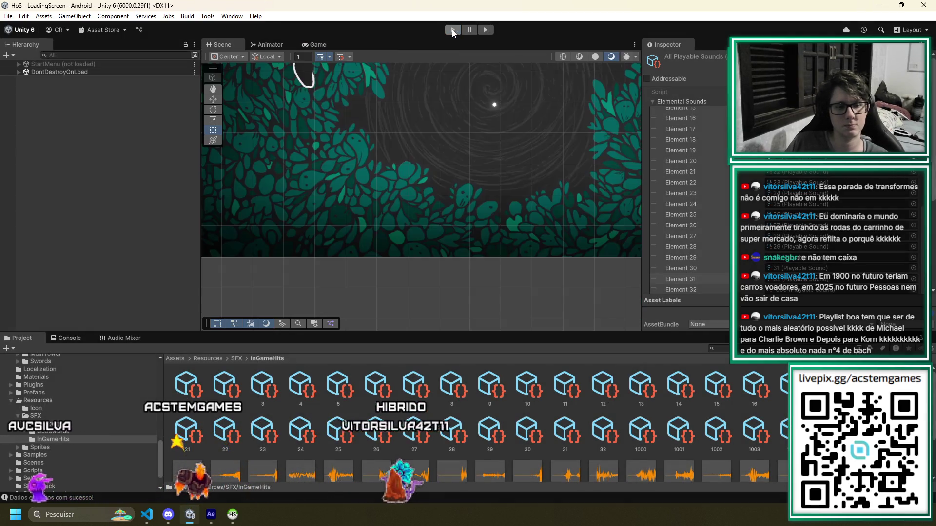
key(alt+Tab)
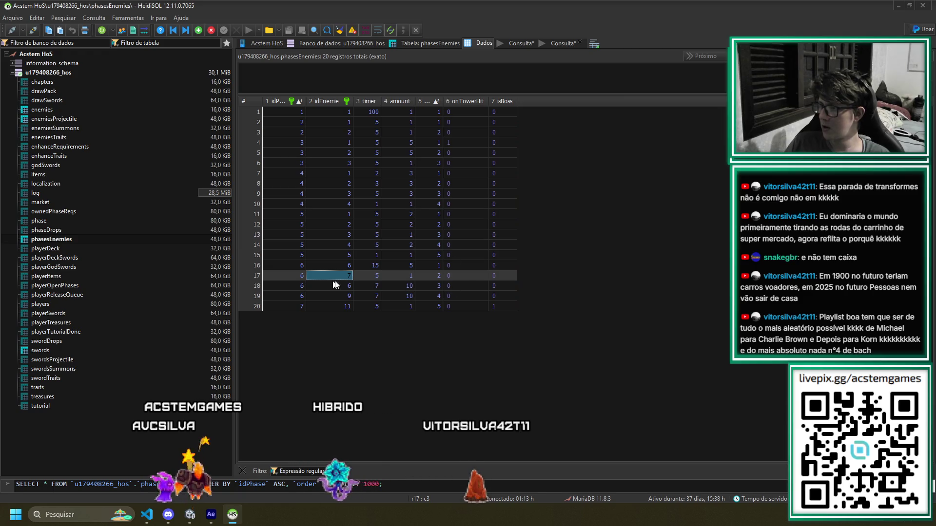
Navigate from row 17's timer cell to row 16's idEnemie cell in phasesEnemies
click(375, 276)
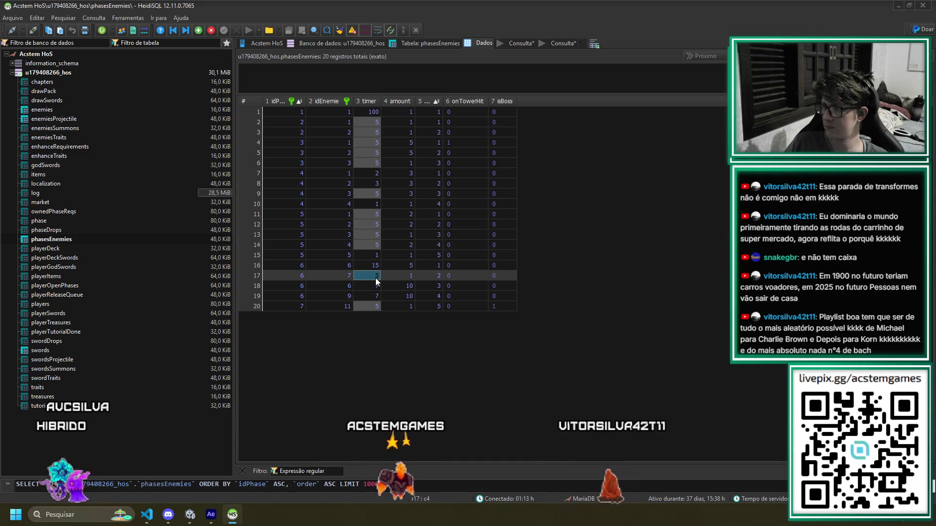
key(Up)
key(Left)
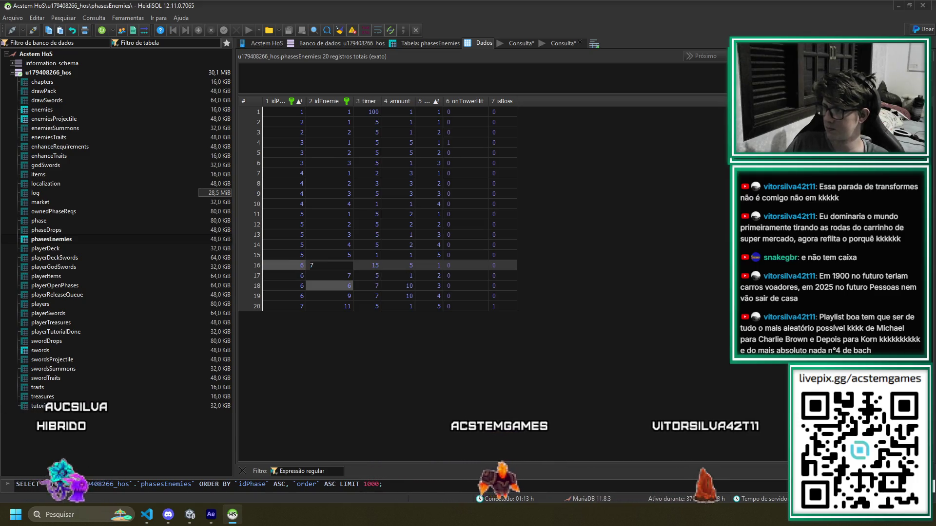